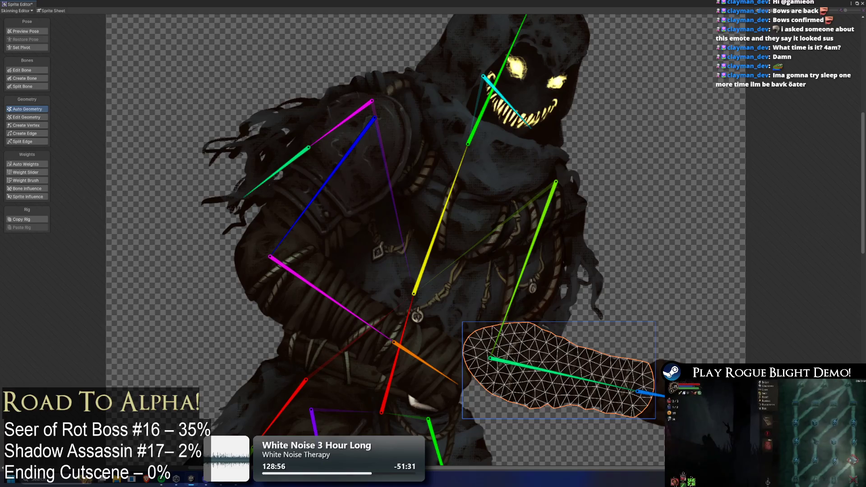
- Select the lower-body cloak sprite and regenerate it with a denser mesh
scroll(486, 219, "down", 5)
left_click(306, 243)
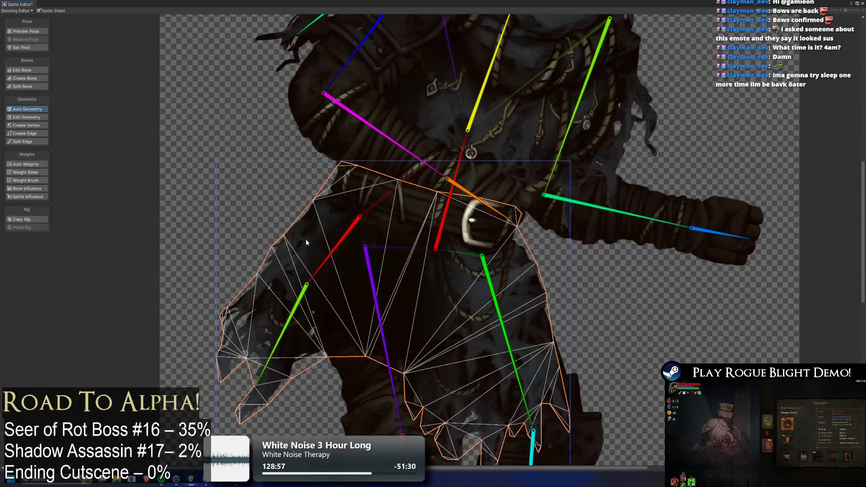
mouse_move(352, 33)
left_mouse_down()
mouse_move(311, 83)
mouse_move(367, 224)
left_mouse_up()
- Review the upper-arm, forearm and hand sprite meshes of the outstretched arm
left_click(311, 83)
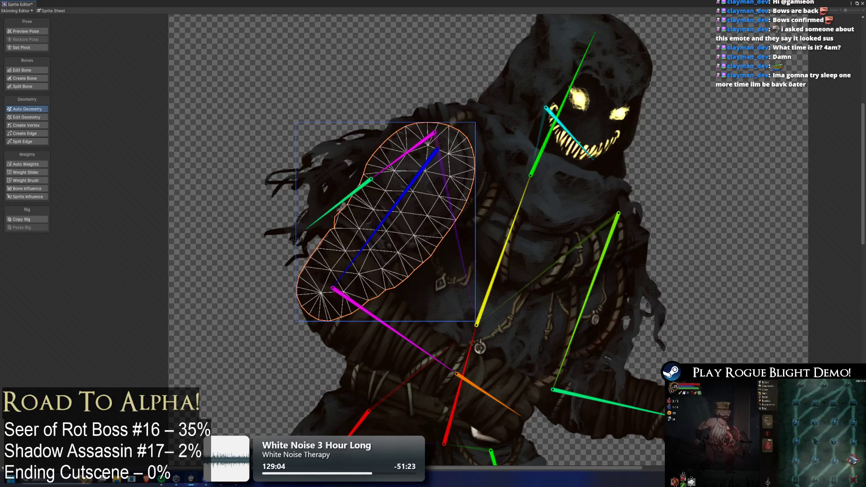
left_click(424, 375)
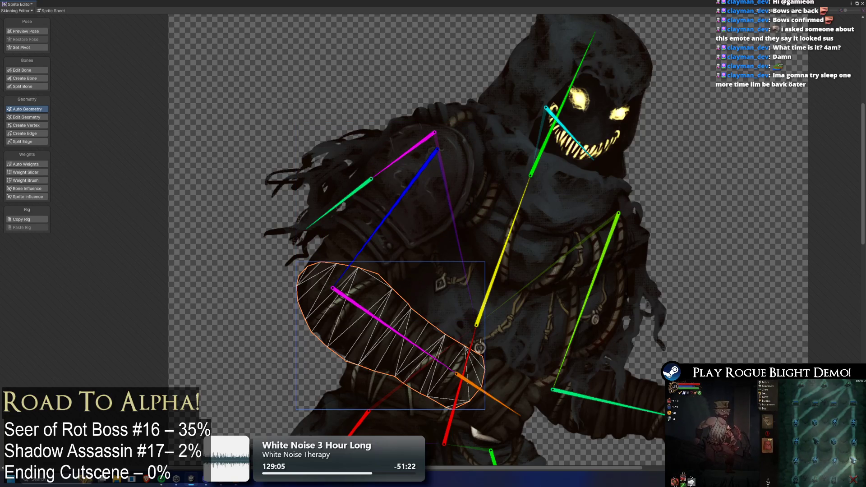
left_click(496, 406)
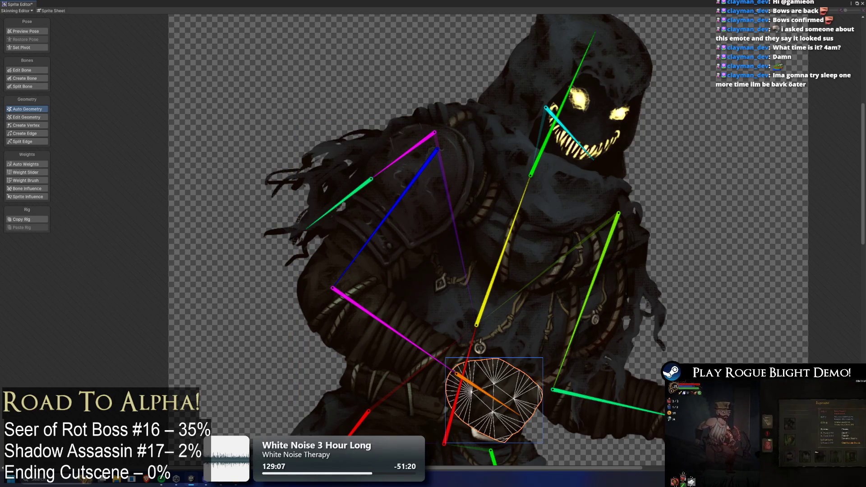
left_click_drag(496, 316, 401, 271)
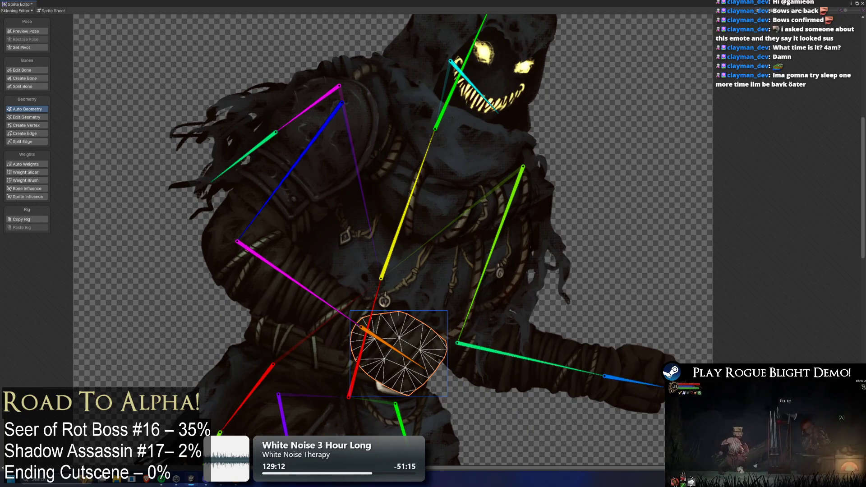
left_click(630, 379)
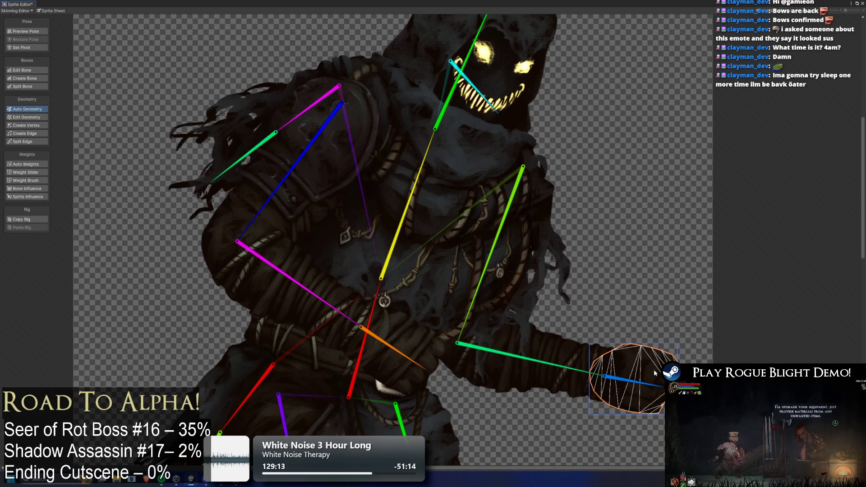
left_click(531, 363)
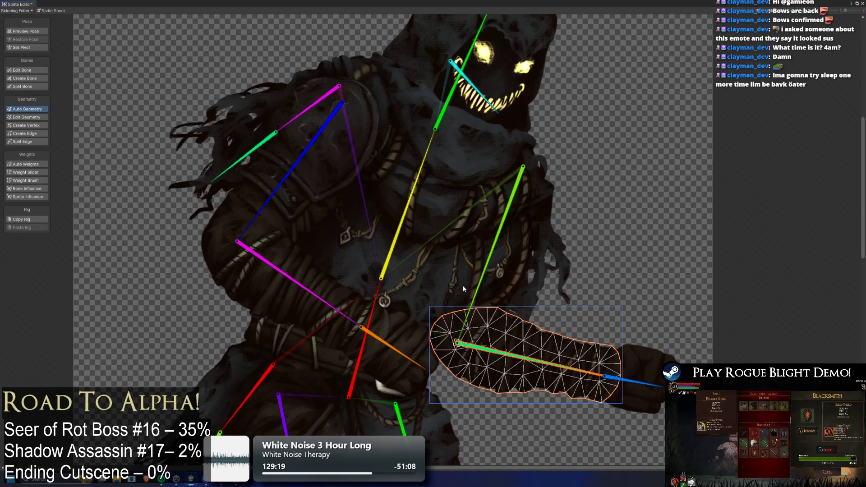
left_click(448, 281)
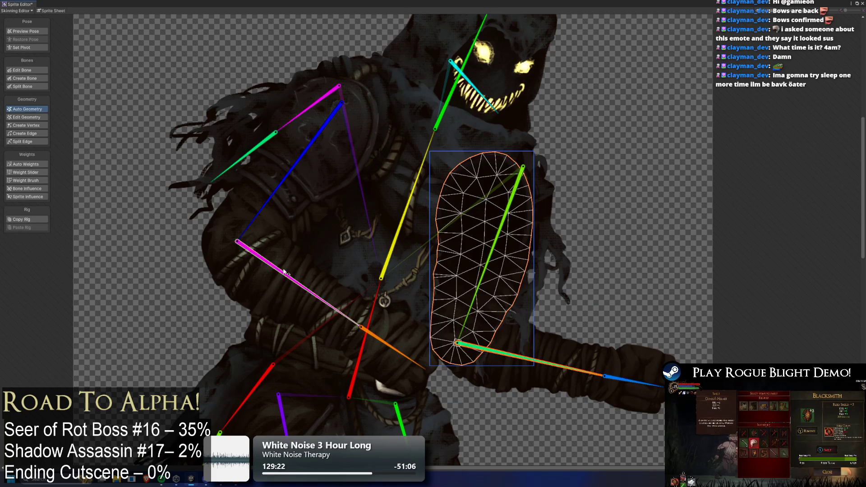
- Check the leg, thigh and left leg sprites, then densify the right leg's mesh
scroll(437, 261, "down", 5)
left_click(437, 262)
scroll(437, 262, "down", 5)
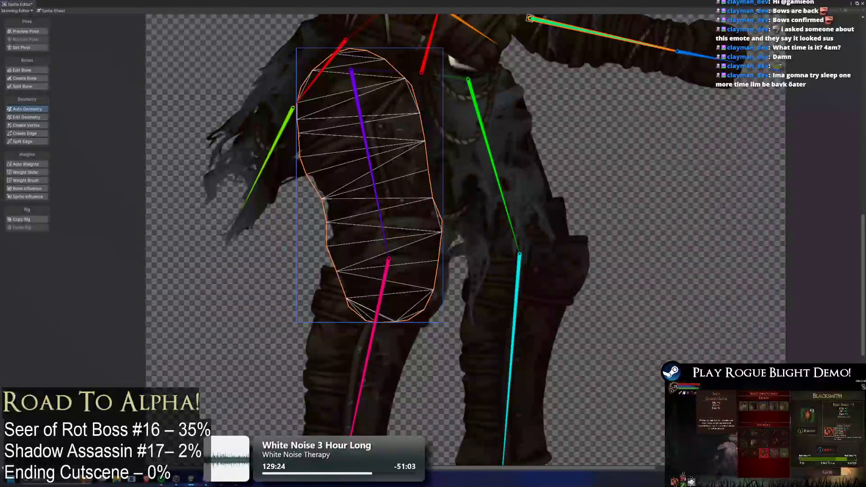
left_click(508, 158)
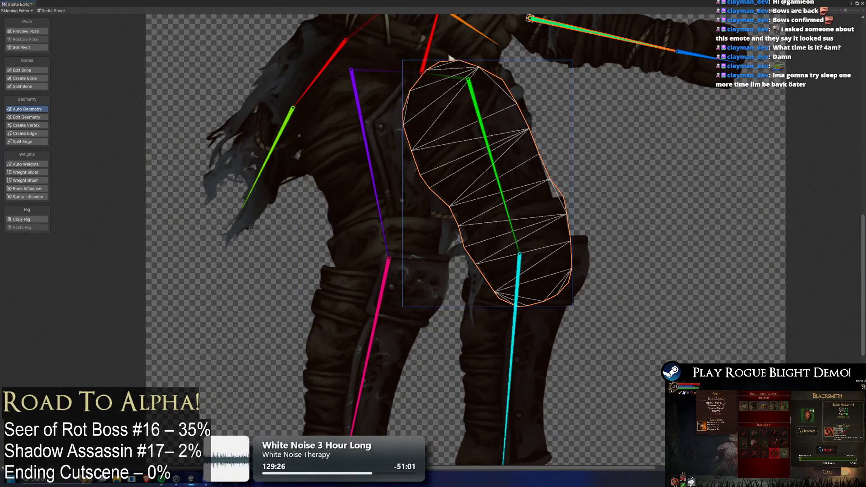
left_click(391, 347)
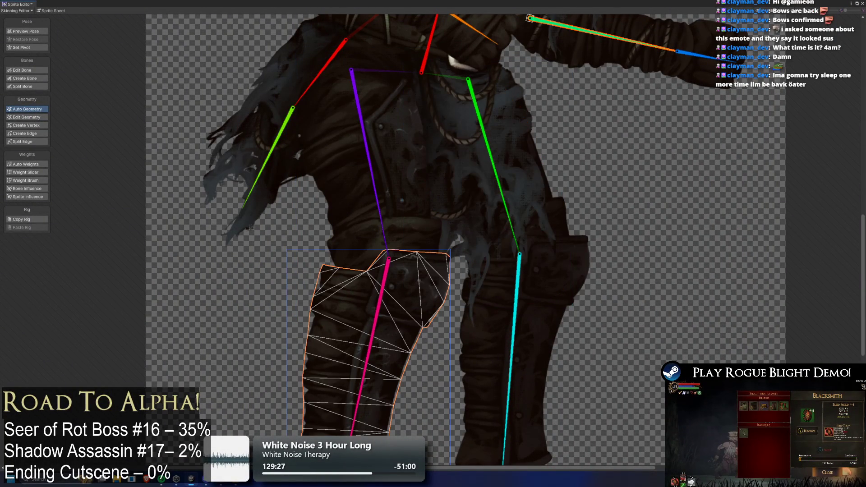
left_click(538, 330)
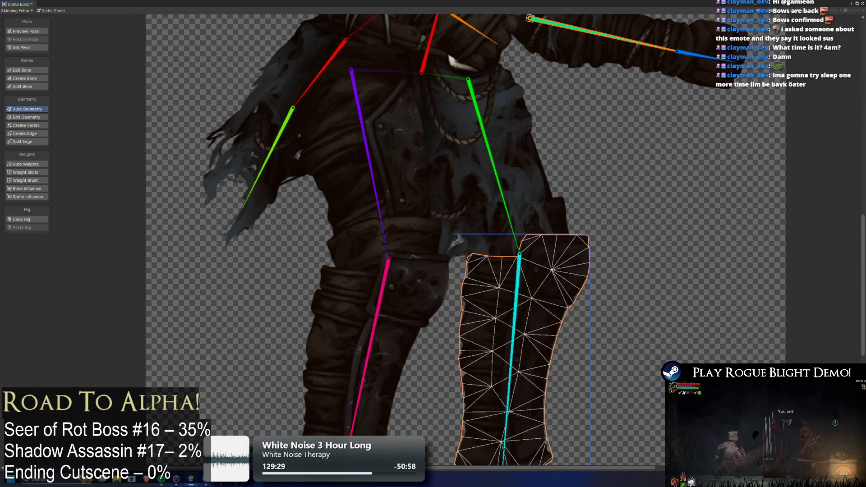
left_click(288, 131)
scroll(397, 177, "down", 5)
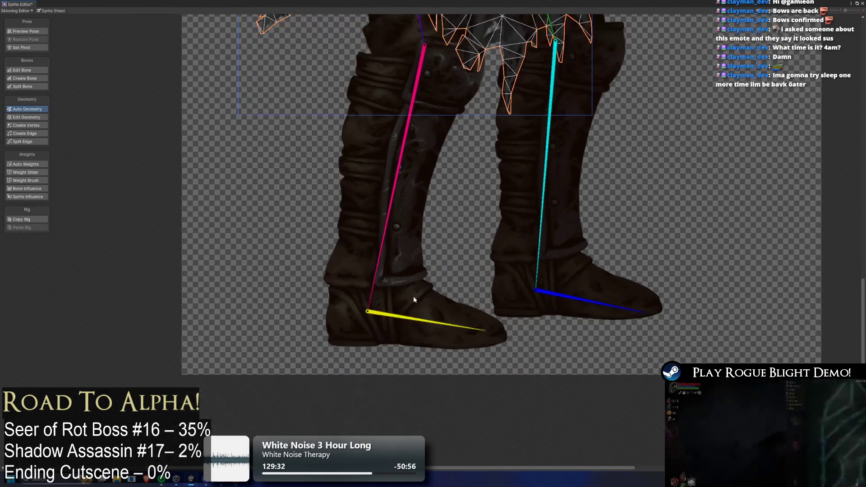
left_click(419, 317)
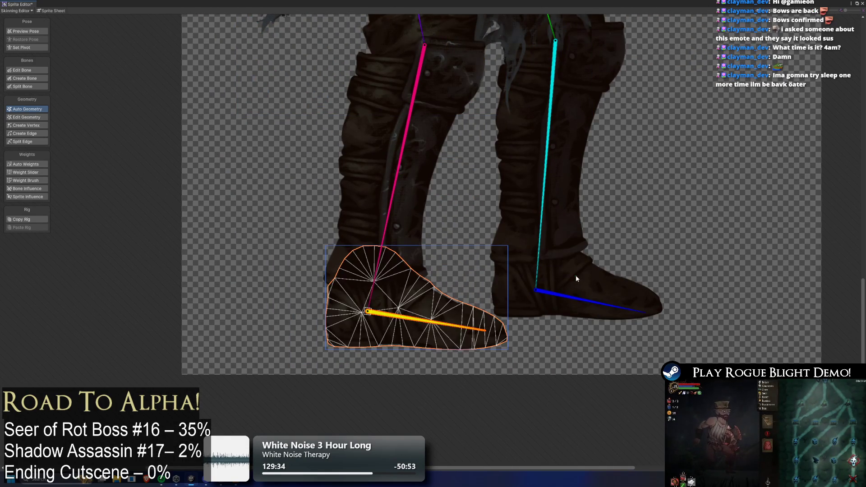
left_click(591, 289)
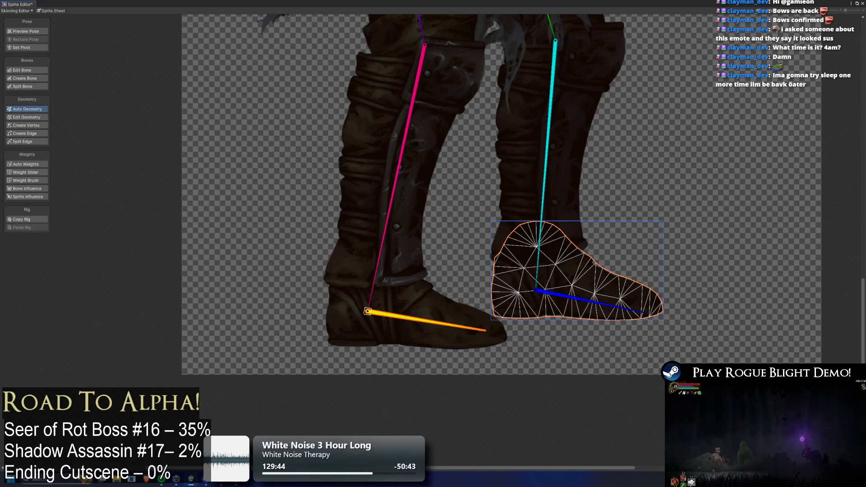
left_click(413, 348)
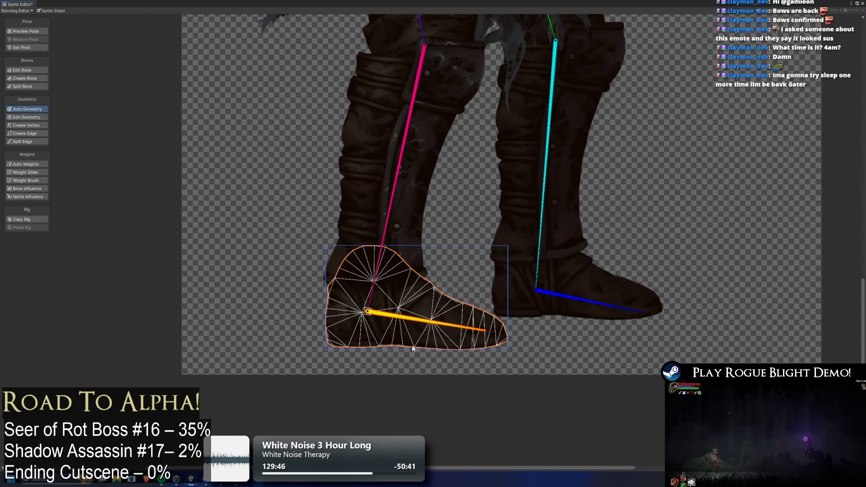
scroll(516, 217, "up", 10)
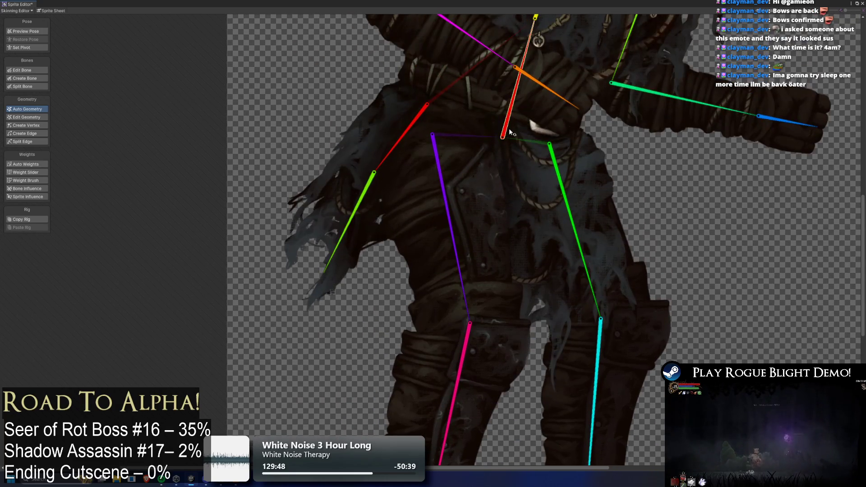
left_click(532, 111)
- Regenerate the hooded head mesh several times, then regenerate the mouth mesh more densely
scroll(532, 107, "up", 5)
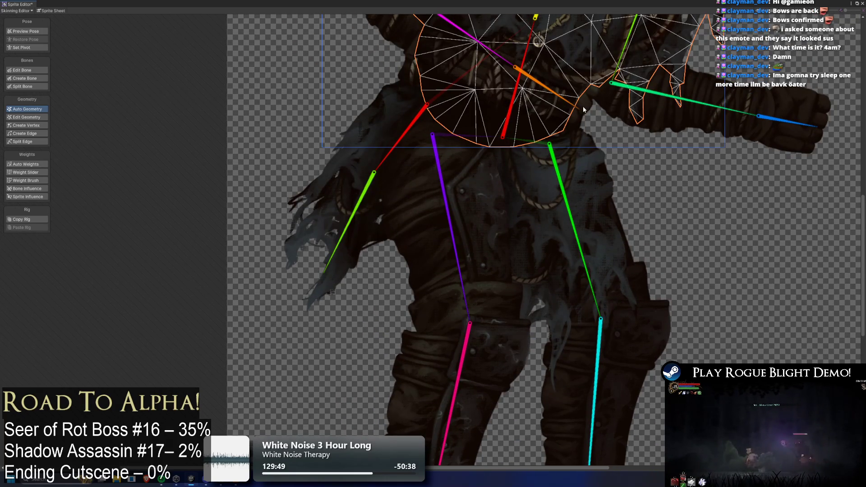
left_click(583, 106)
scroll(598, 208, "up", 3)
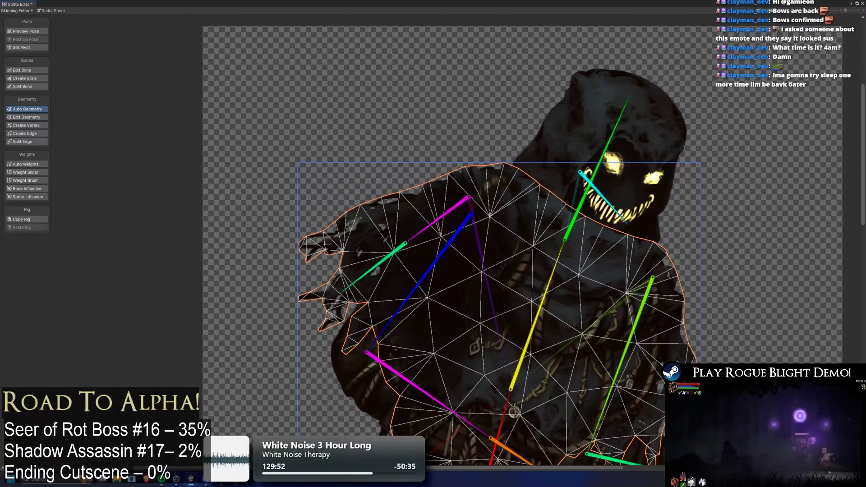
left_click(639, 129)
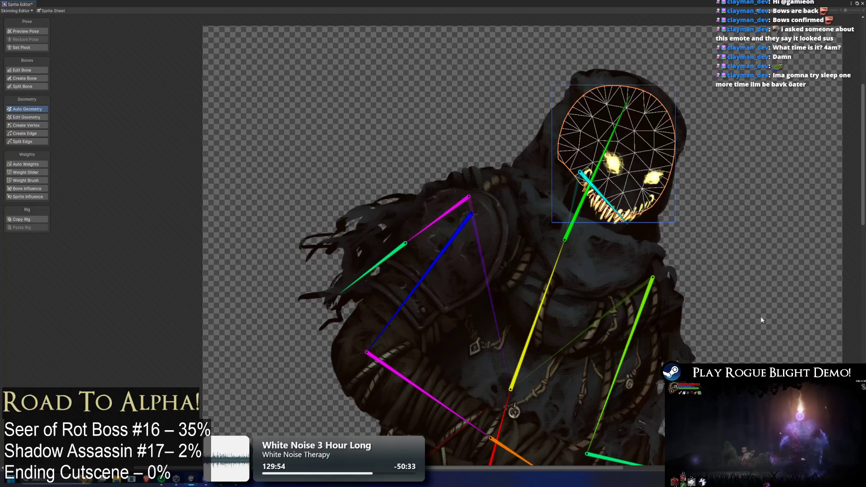
left_click(804, 456)
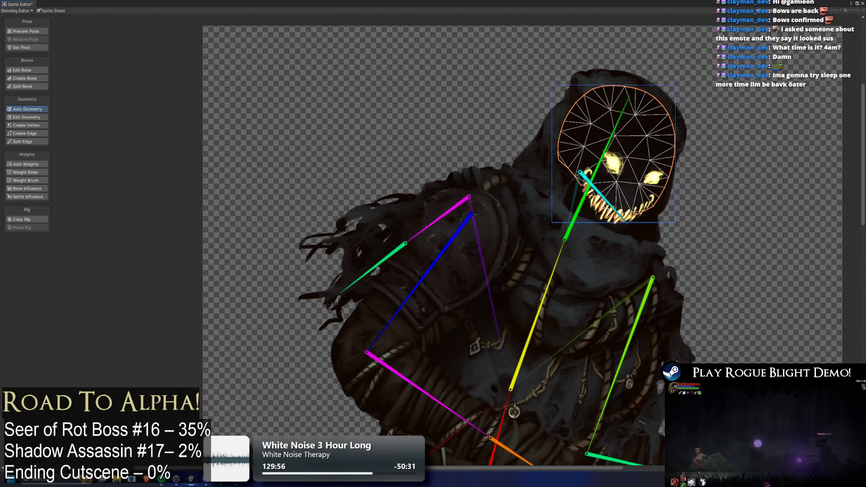
left_click(803, 456)
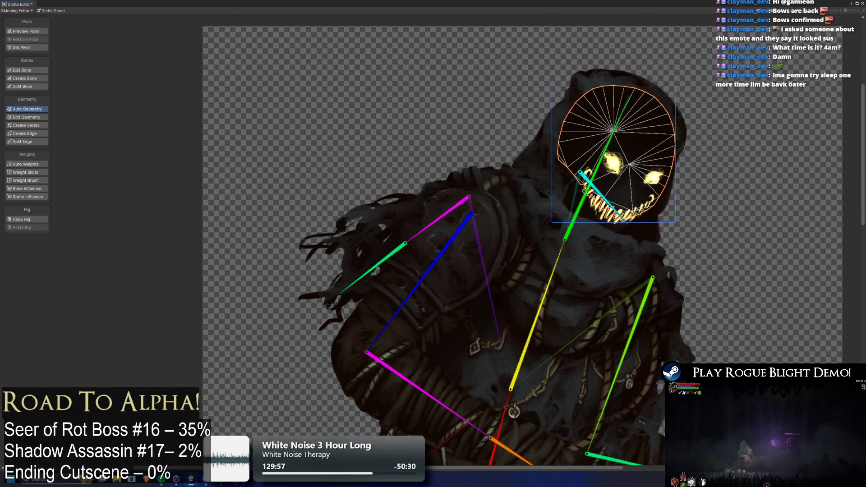
left_click(804, 456)
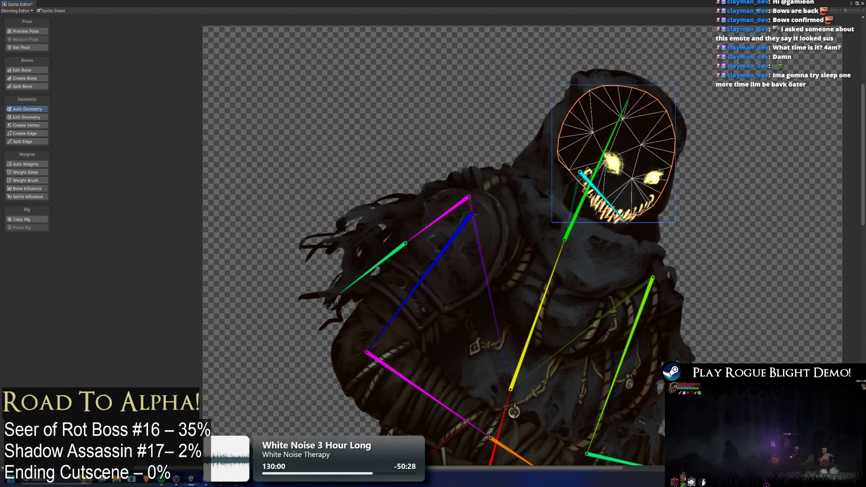
left_click(589, 219)
left_click(803, 456)
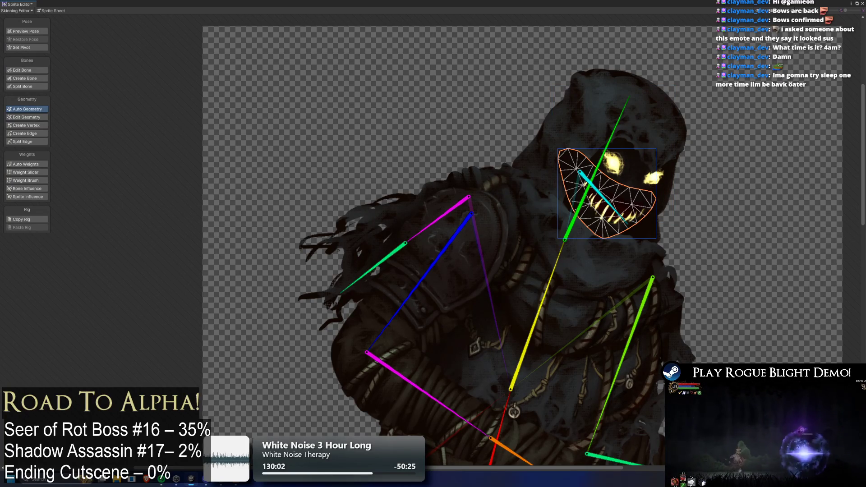
- Check the hood, body, upper-arm and forearm sprite meshes
left_click(559, 151)
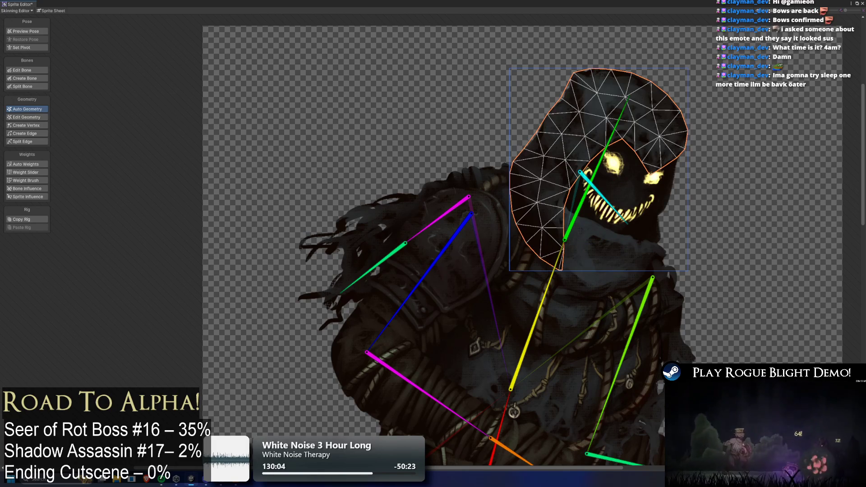
scroll(407, 175, "up", 1)
left_click(407, 176)
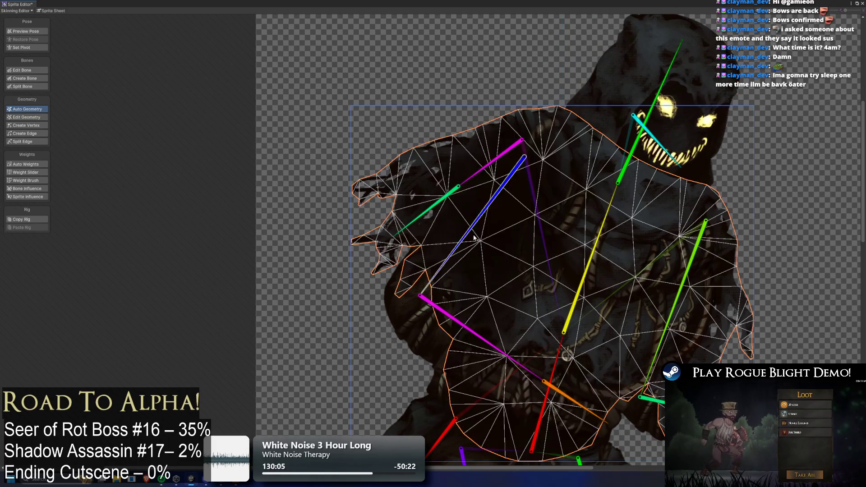
scroll(479, 306, "up", 2)
left_click(518, 264)
left_click(578, 188)
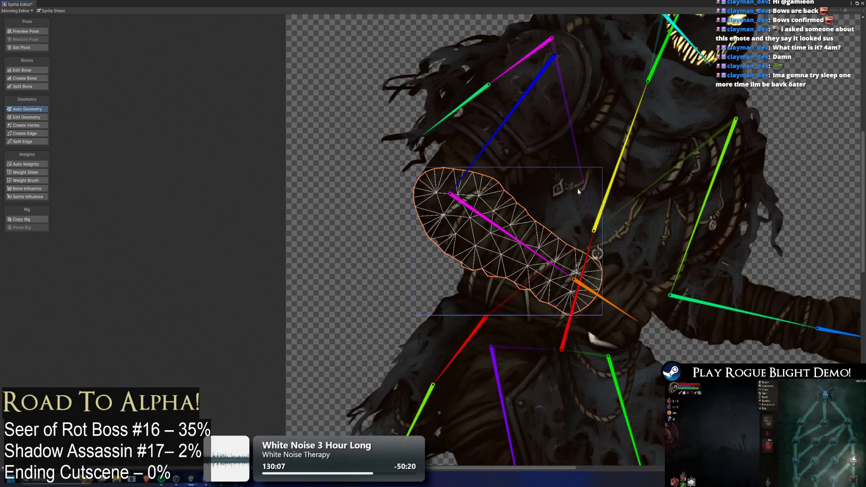
left_click(600, 186)
- Check the right and left leg sprite meshes
scroll(600, 187, "down", 2)
left_click(538, 274)
scroll(538, 274, "up", 2)
left_click(497, 307)
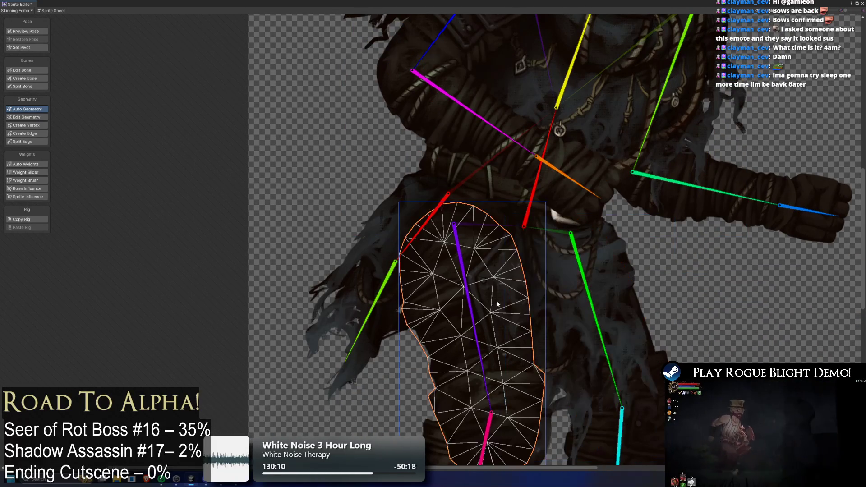
scroll(516, 313, "up", 1)
scroll(517, 313, "down", 3)
scroll(560, 153, "up", 3)
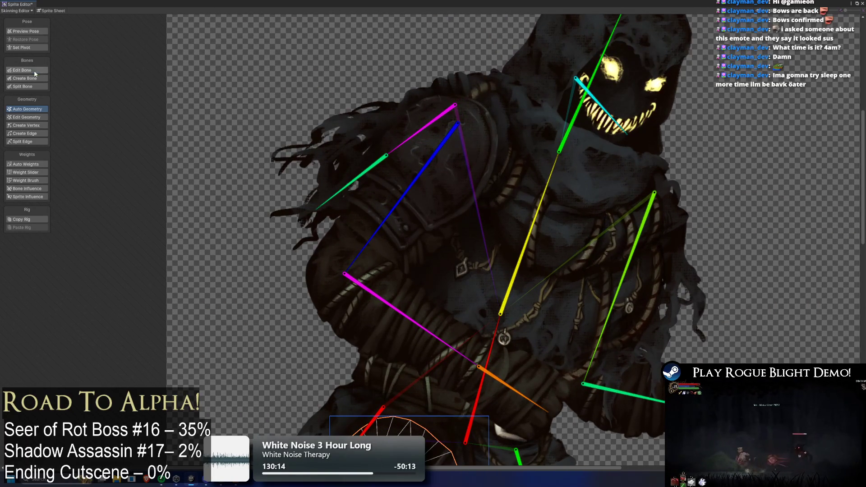
- Nudge the neck-head joint and shift the mouth bone's start joint right
left_click(34, 70)
mouse_move(560, 151)
left_mouse_down()
mouse_move(542, 145)
mouse_move(570, 143)
left_mouse_up()
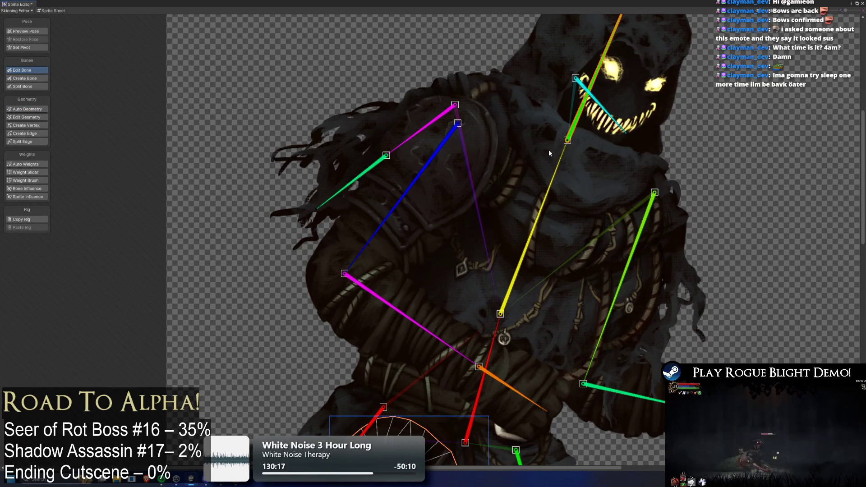
scroll(549, 150, "down", 3)
mouse_move(573, 92)
left_mouse_down()
mouse_move(583, 92)
mouse_move(581, 102)
left_mouse_up()
- Rotate the red lower-torso bone slightly, then show the body sprite's mesh
left_click(480, 345)
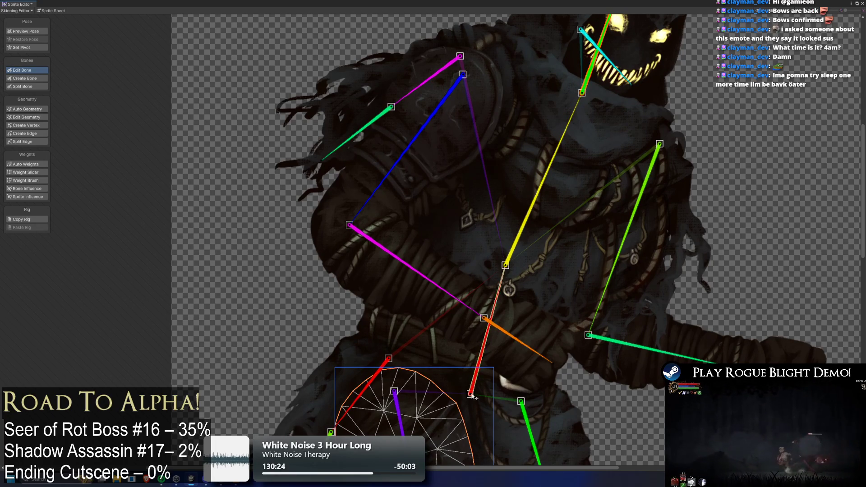
mouse_move(479, 345)
left_mouse_down()
mouse_move(471, 344)
mouse_move(492, 268)
mouse_move(462, 362)
left_mouse_up()
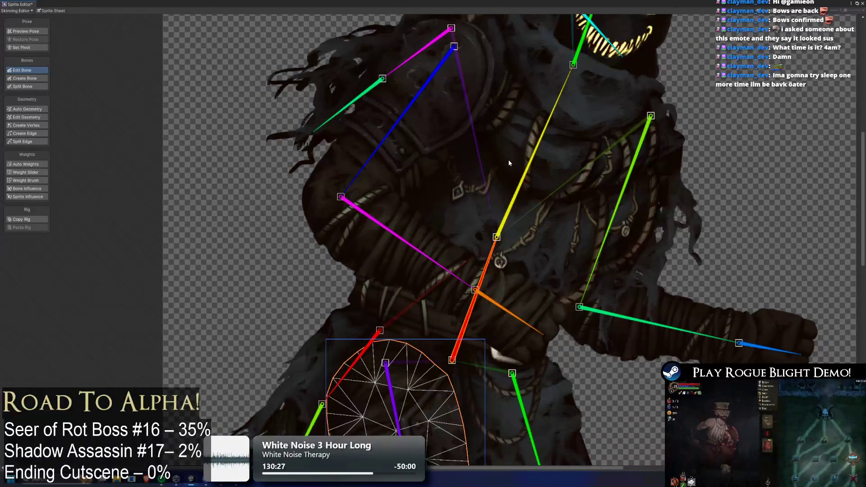
left_click_drag(508, 160, 493, 176)
left_click(462, 163)
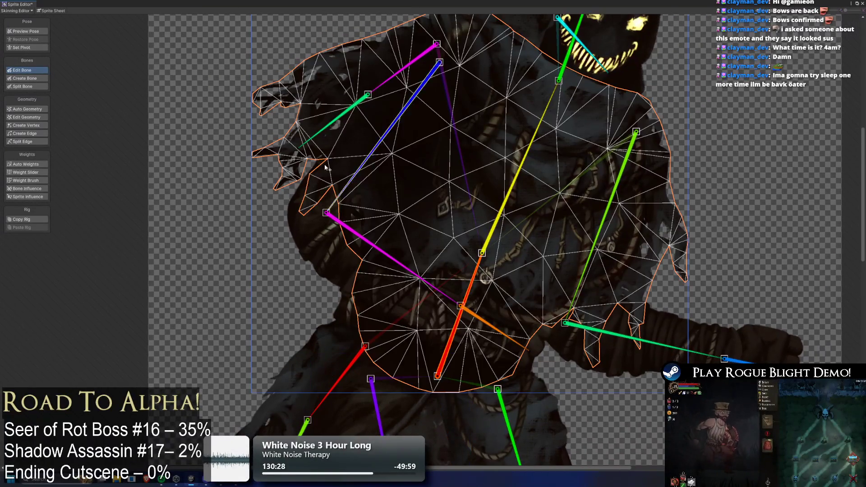
- With Create Vertex, add vertices across the centre and lower part of the torso mesh
left_click(27, 126)
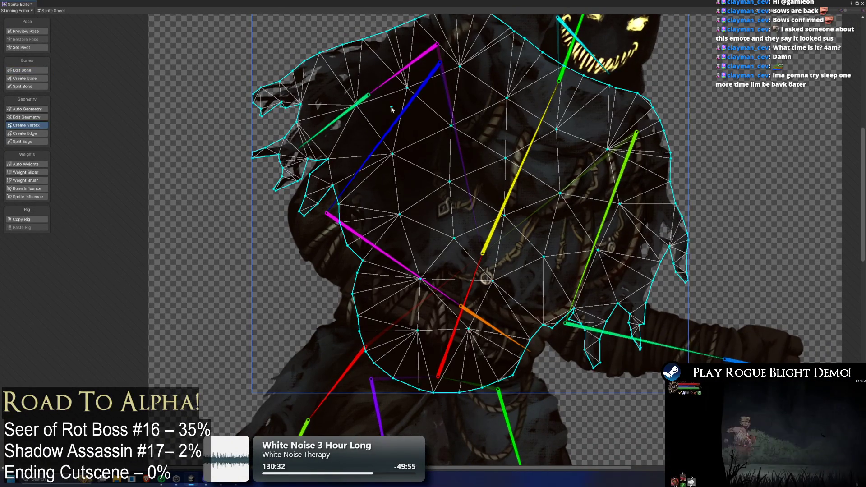
scroll(408, 207, "down", 2)
scroll(397, 185, "up", 2)
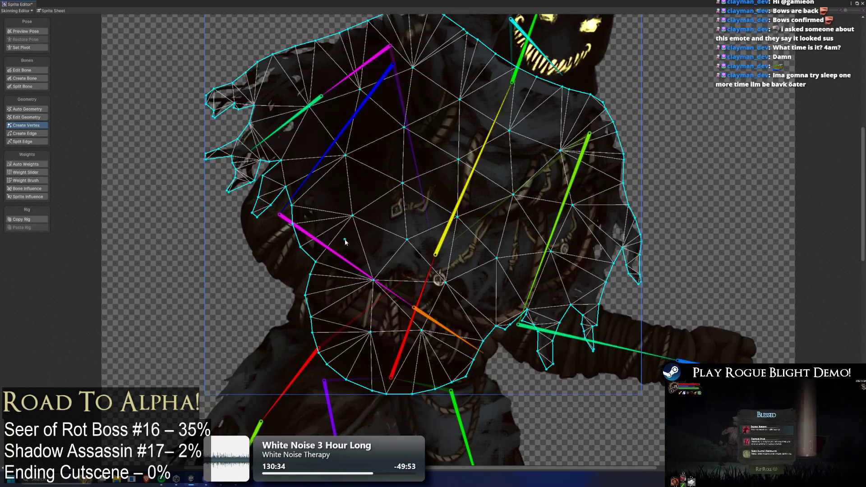
left_click(363, 238)
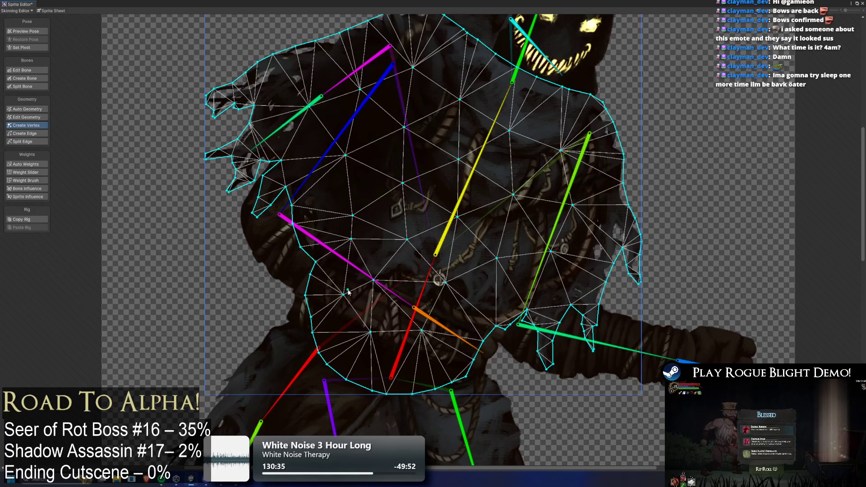
left_click(343, 294)
left_click(407, 270)
left_click(395, 312)
left_click(485, 294)
left_click(463, 336)
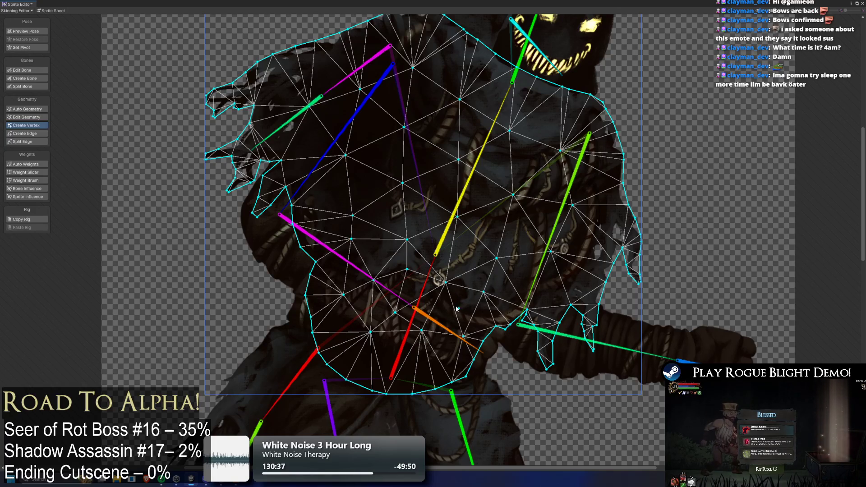
left_click(379, 249)
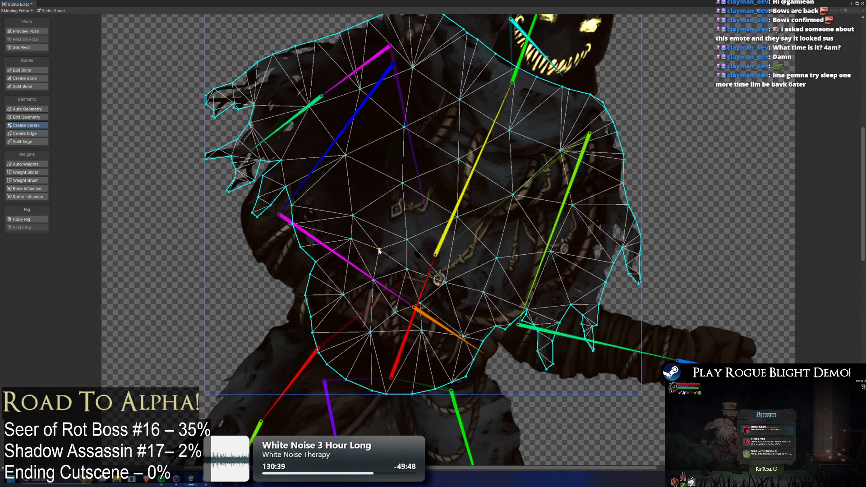
left_click(327, 201)
left_click(342, 268)
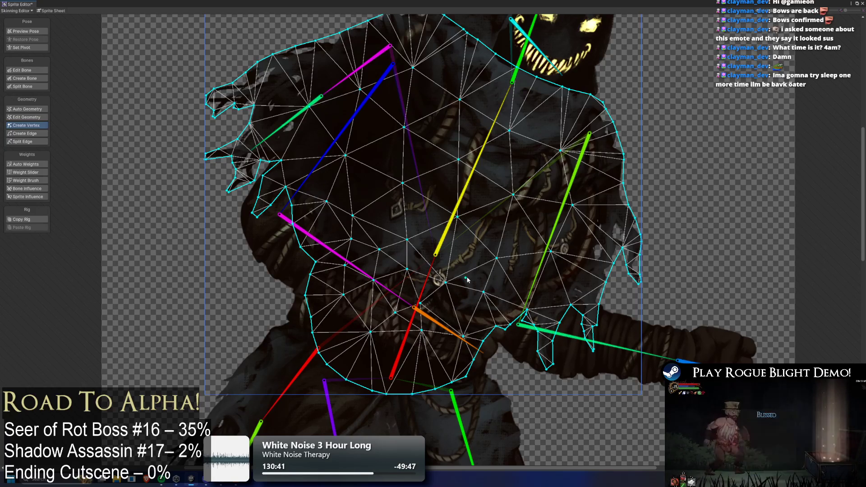
left_click(460, 251)
left_click(402, 210)
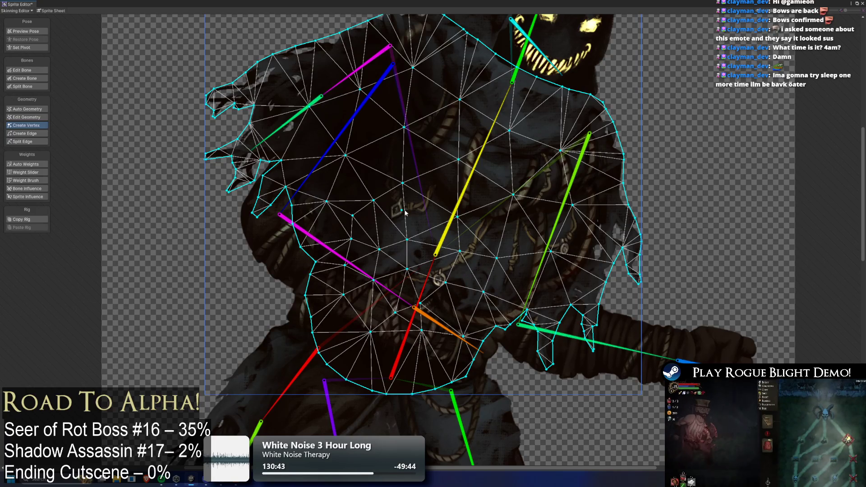
left_click(465, 311)
left_click(404, 361)
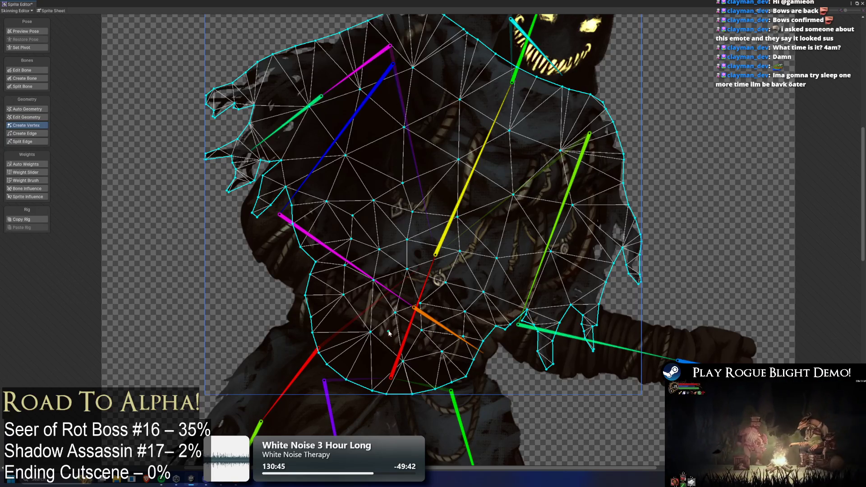
left_click(364, 362)
left_click(330, 321)
left_click(368, 307)
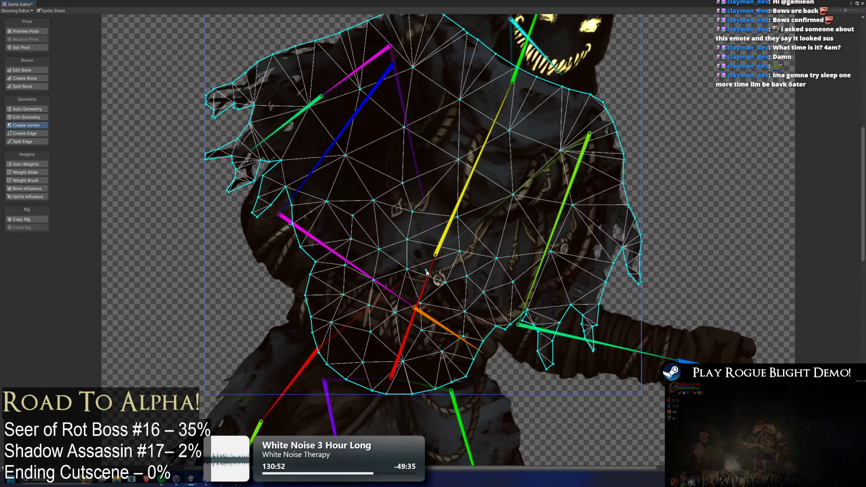
- Add vertices across the upper torso, right arm, hand area and left shoulder edge
left_click(316, 224)
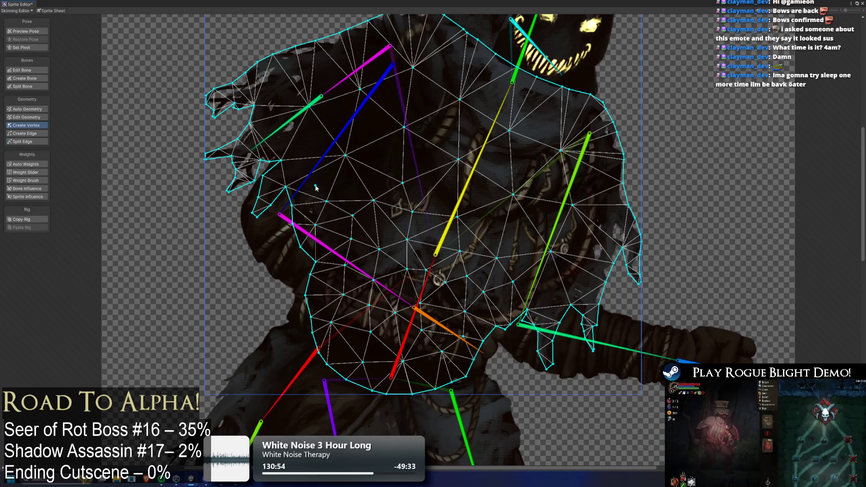
left_click(312, 180)
left_click(355, 183)
left_click(534, 242)
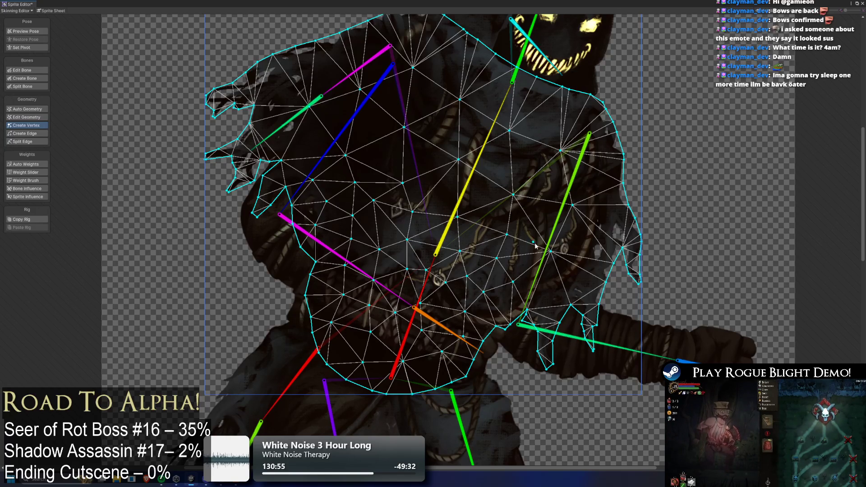
left_click(550, 309)
left_click(547, 350)
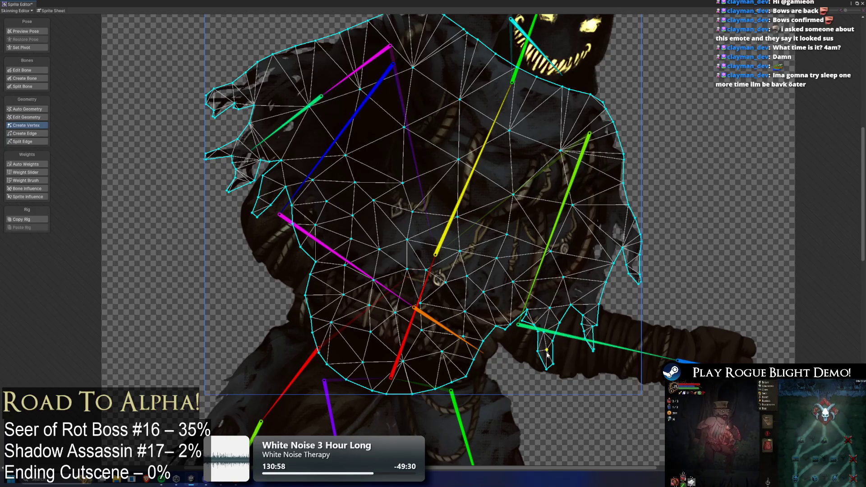
left_click(589, 283)
left_click(588, 304)
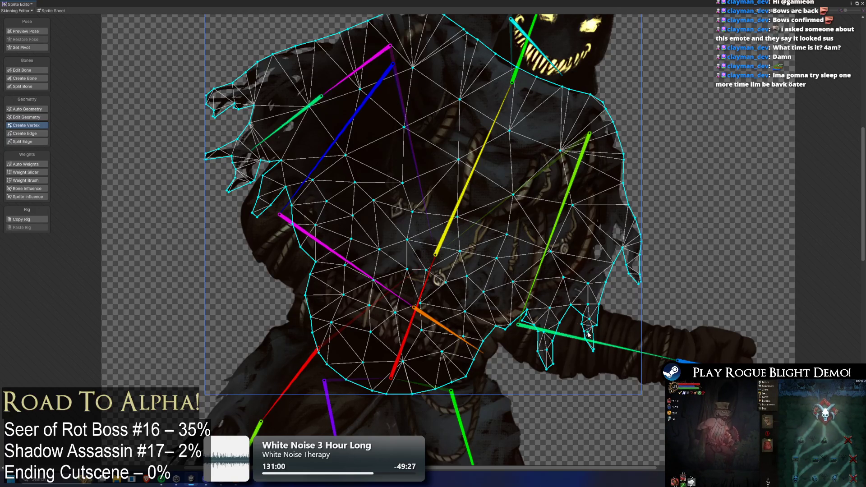
left_click(606, 208)
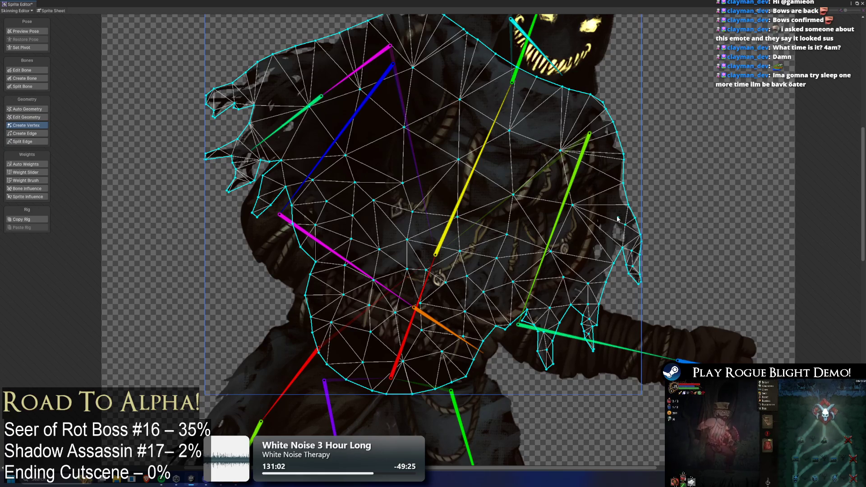
left_click(597, 242)
left_click(586, 265)
left_click(538, 232)
left_click(536, 193)
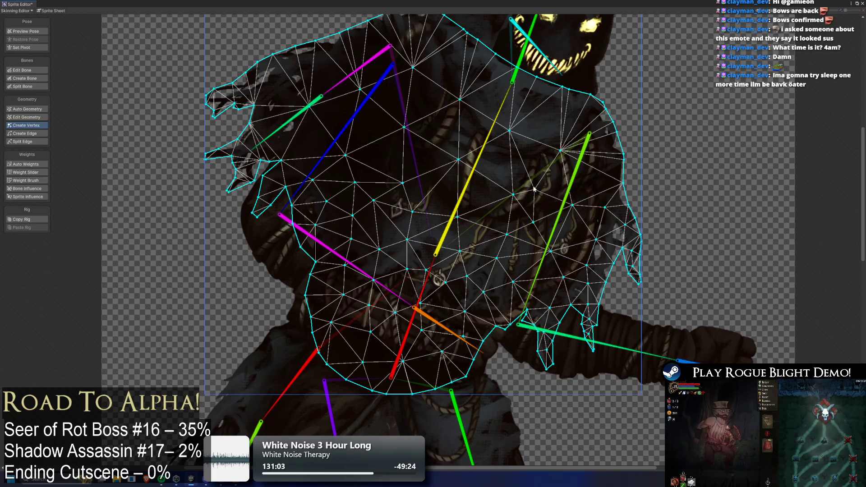
left_click(500, 167)
left_click(445, 190)
left_click(400, 156)
left_click(443, 128)
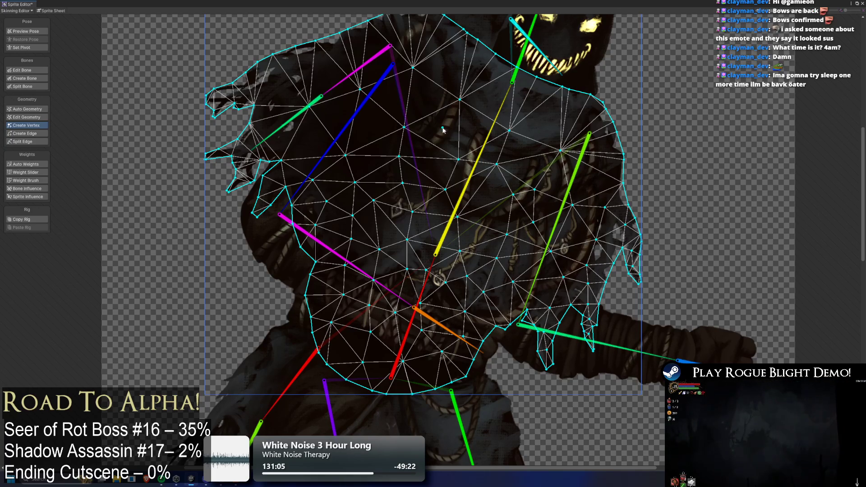
left_click(392, 105)
left_click(357, 127)
left_click(299, 139)
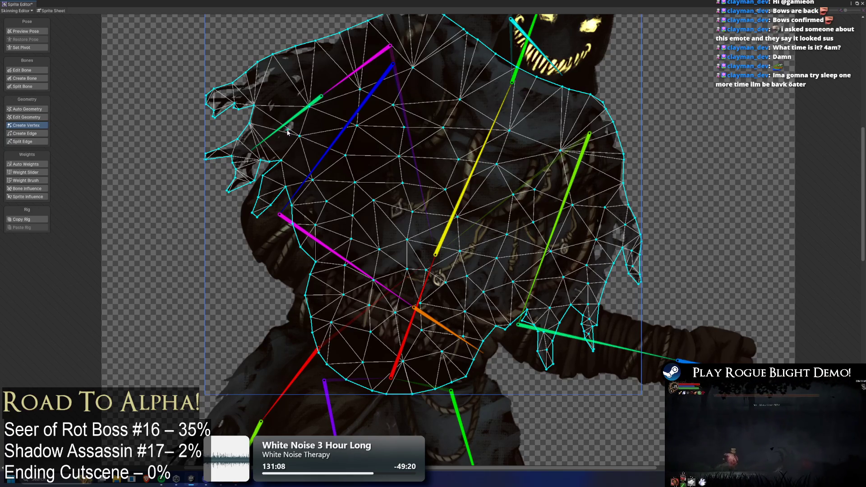
left_click(275, 84)
left_click(236, 97)
left_click(261, 130)
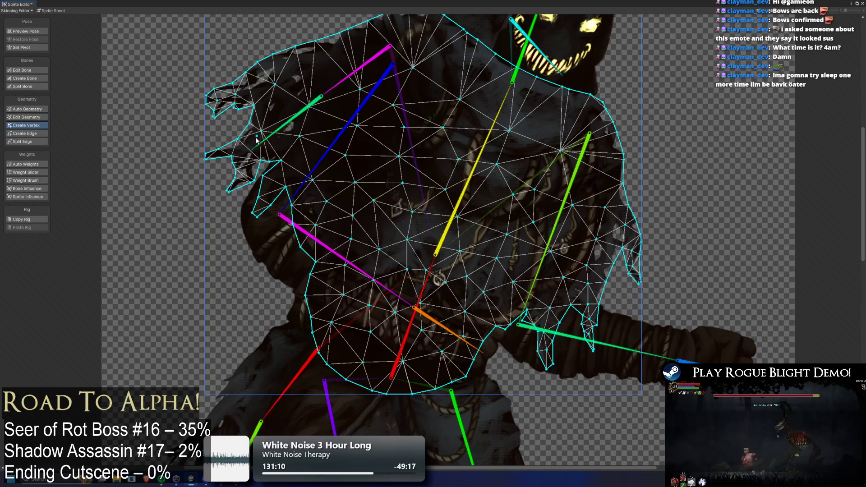
left_click(245, 150)
left_click(248, 169)
left_click(242, 181)
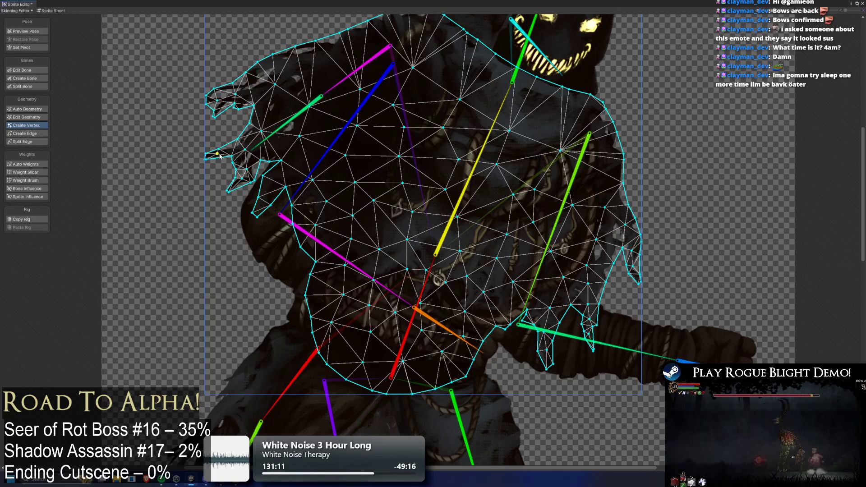
left_click(218, 154)
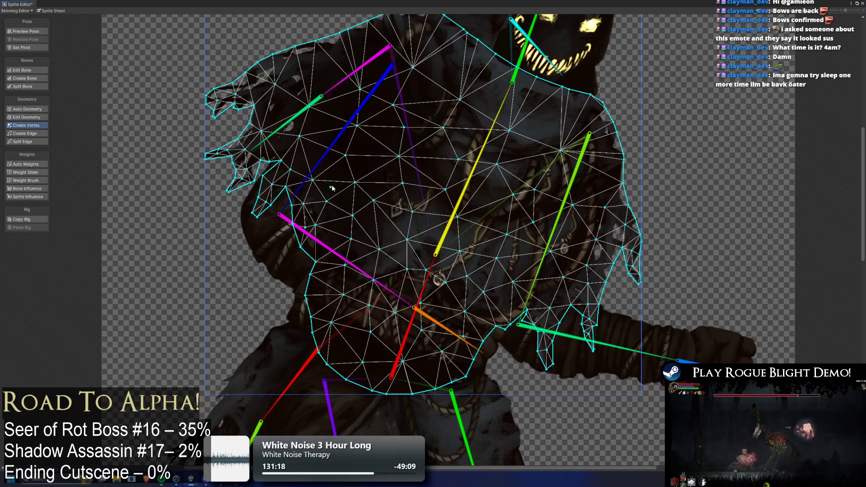
- Fill remaining gaps with vertices across the torso, top of the mesh and bottom edge
left_click(302, 156)
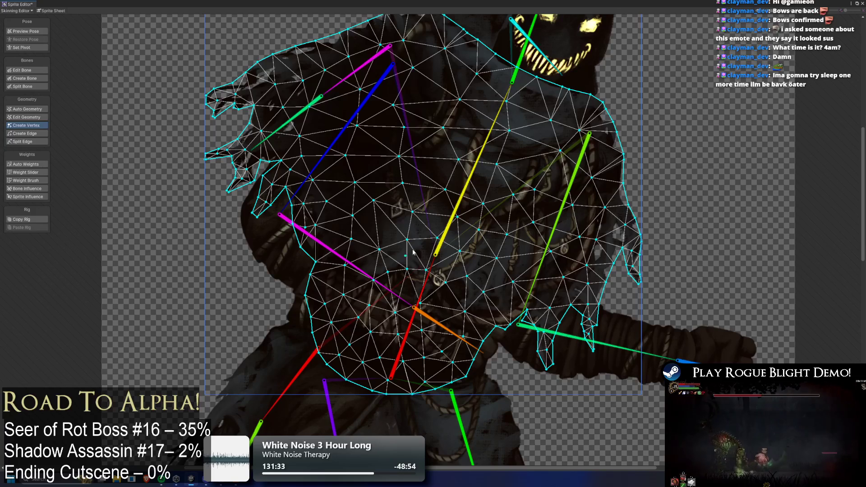
left_click(434, 208)
left_click(432, 162)
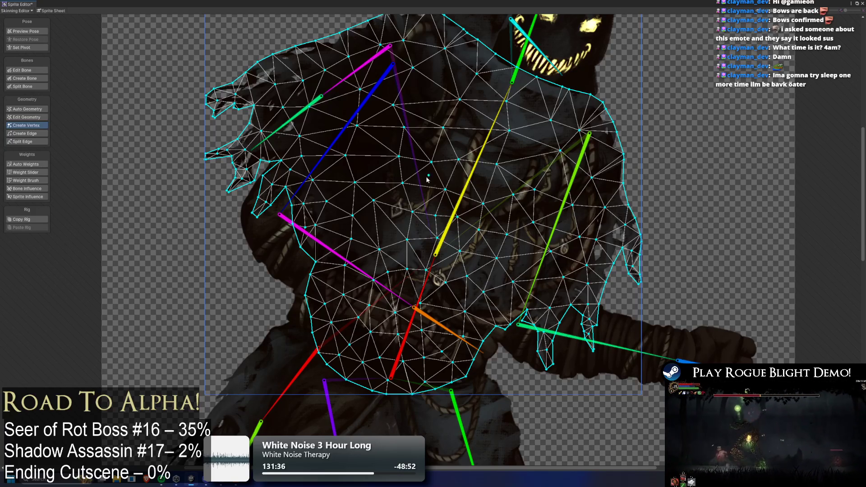
left_click(370, 156)
left_click(471, 181)
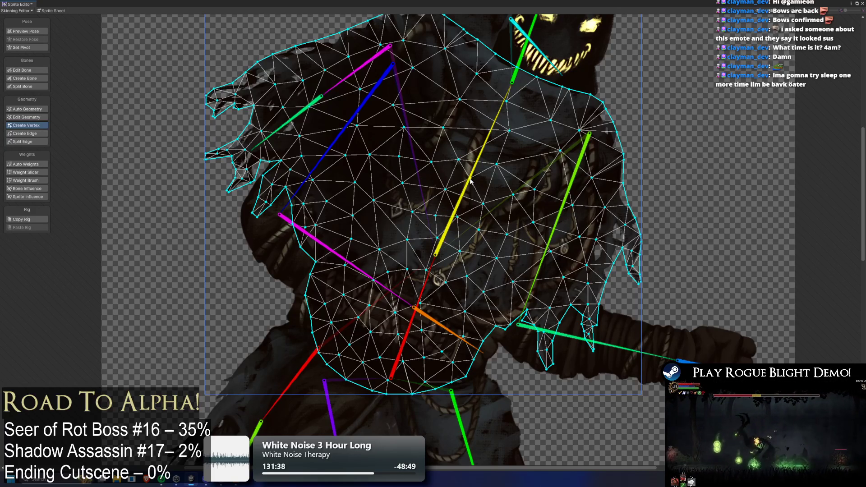
left_click(526, 263)
left_click(542, 285)
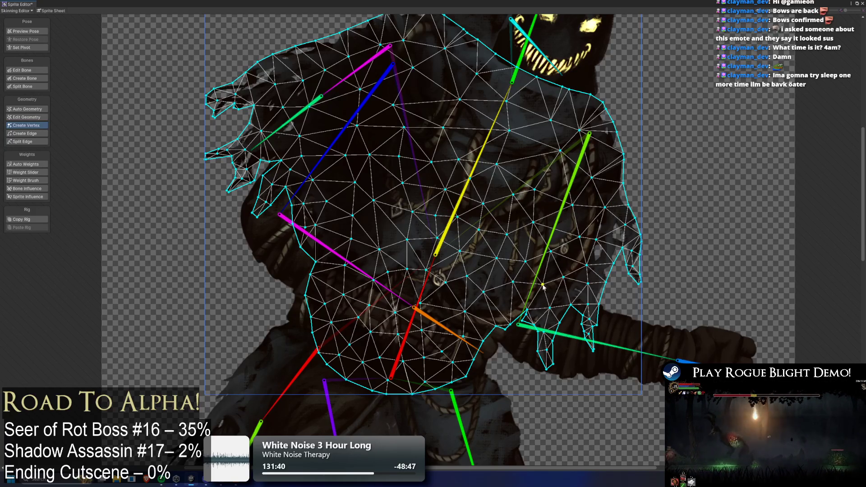
left_click(503, 304)
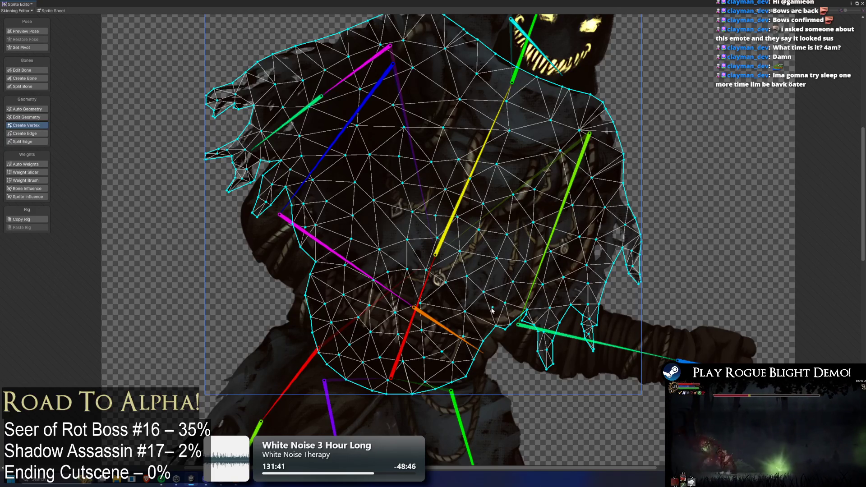
left_click(484, 319)
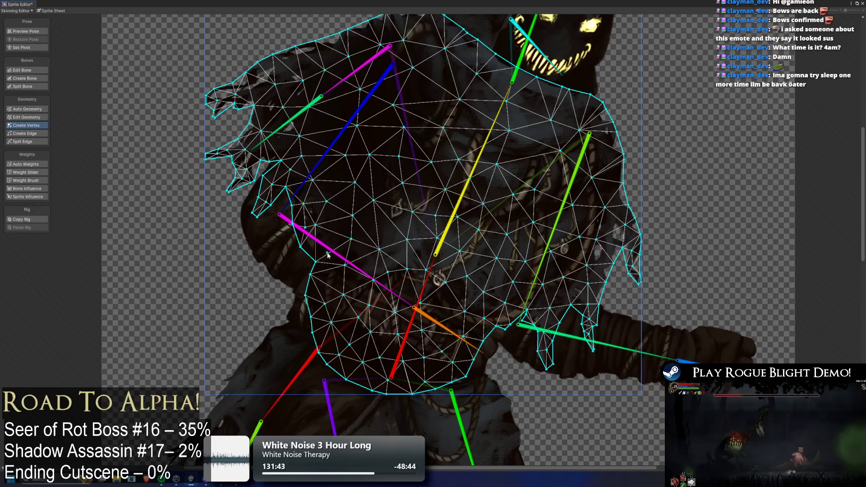
left_click(321, 273)
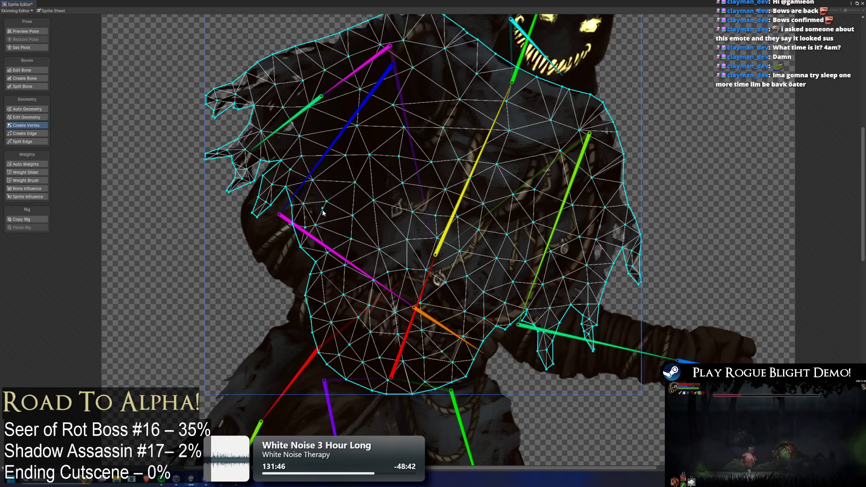
left_click(333, 227)
left_click(385, 231)
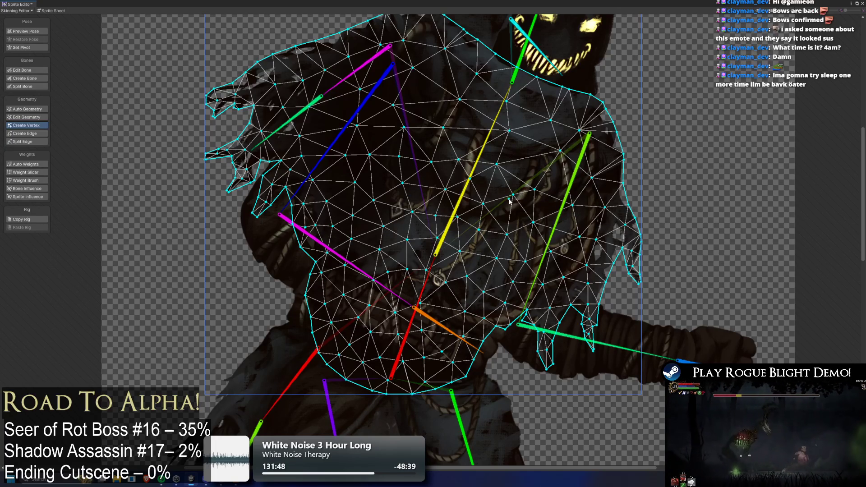
left_click(432, 82)
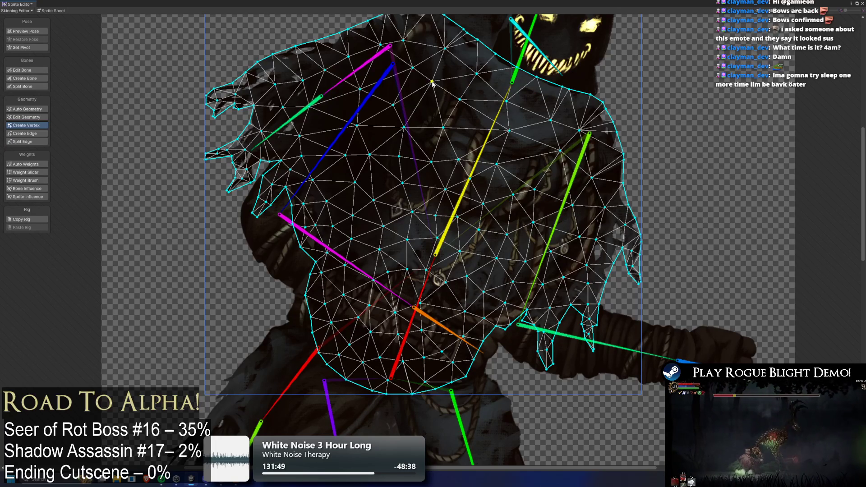
left_click(423, 110)
left_click(531, 142)
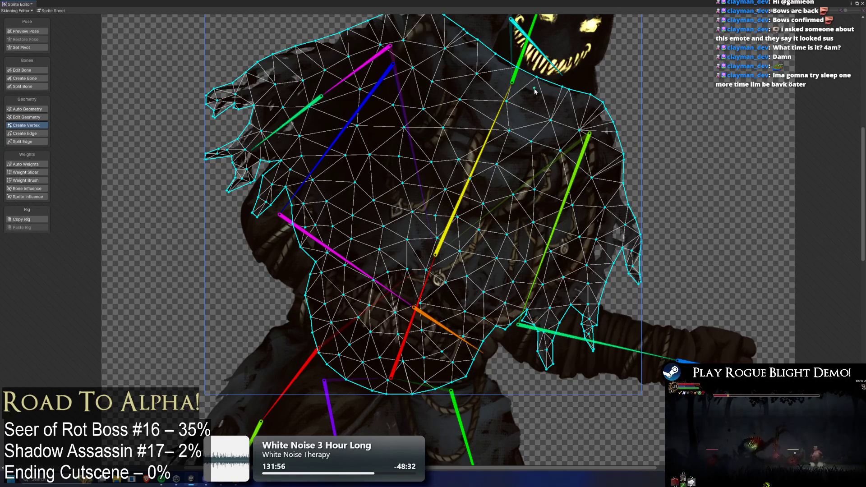
left_click(473, 136)
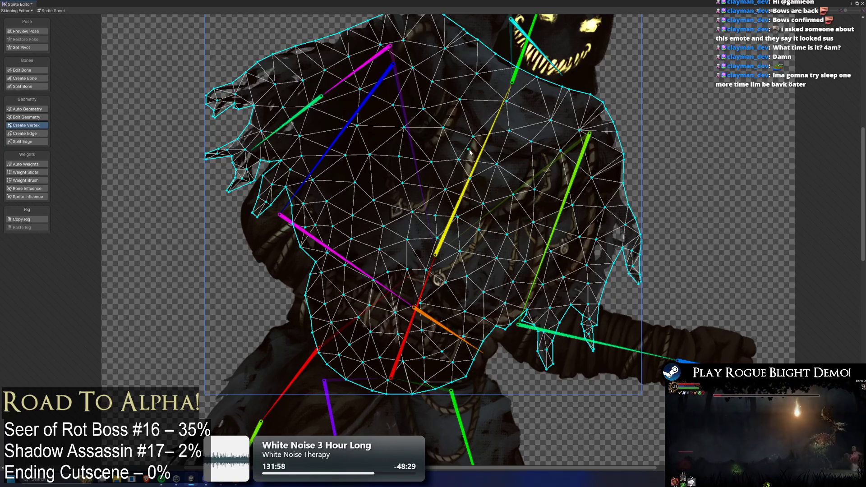
left_click(525, 174)
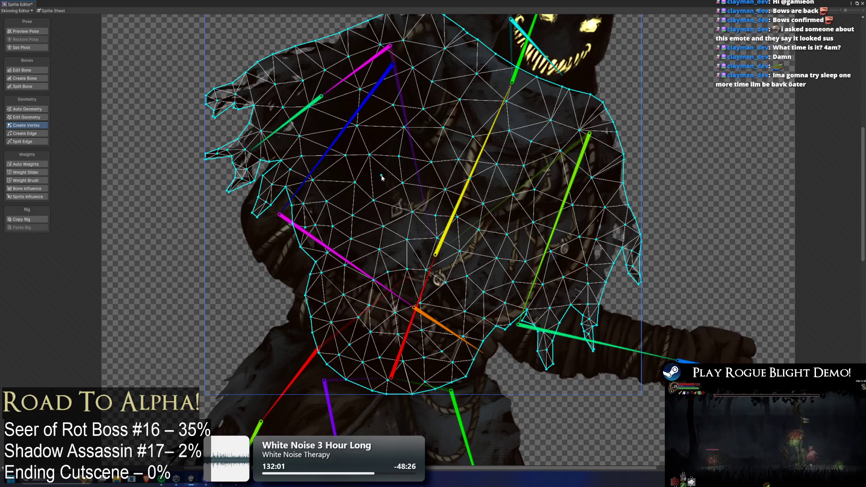
left_click(340, 99)
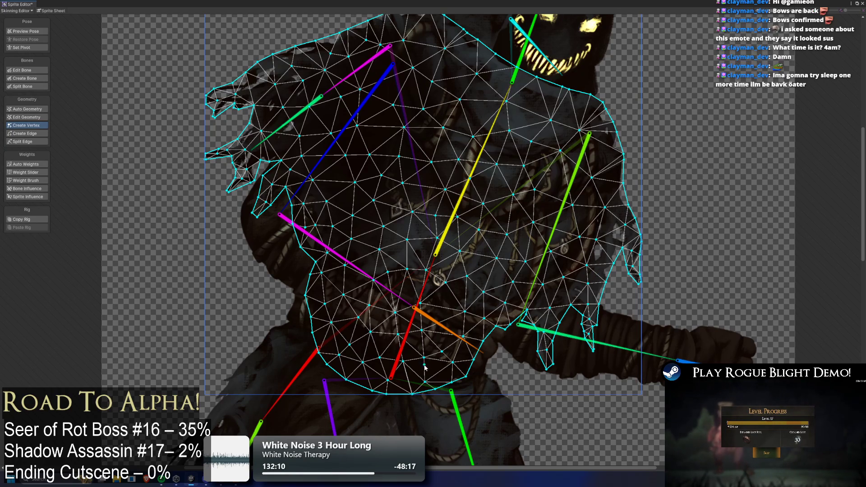
left_click(409, 379)
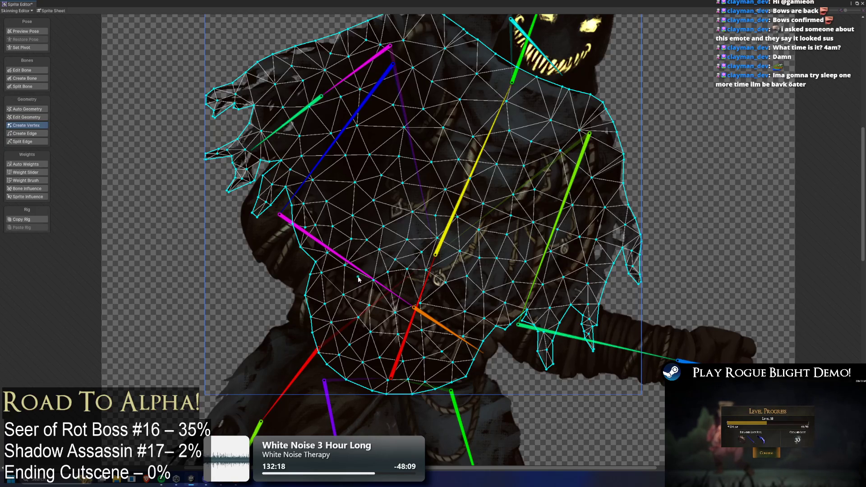
- Preview the pose, deselect the sprite, then enter Edit Bone and select the yellow chest bone
left_click(31, 31)
left_click(199, 71)
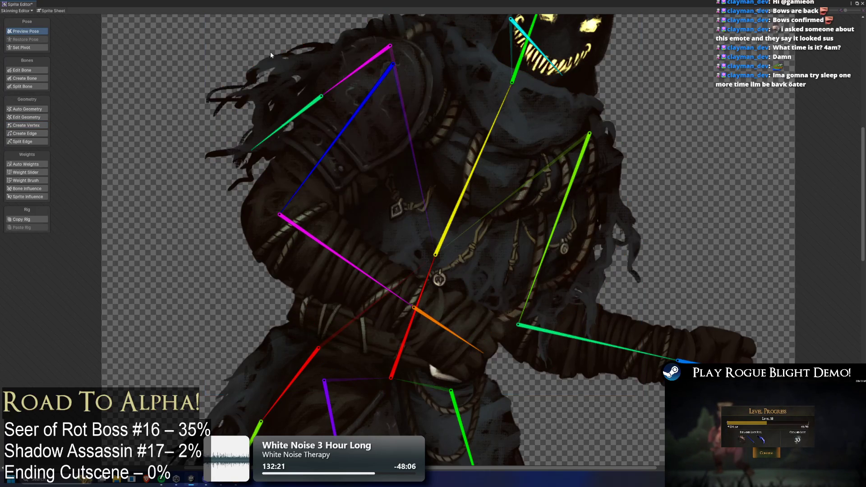
scroll(270, 51, "down", 1)
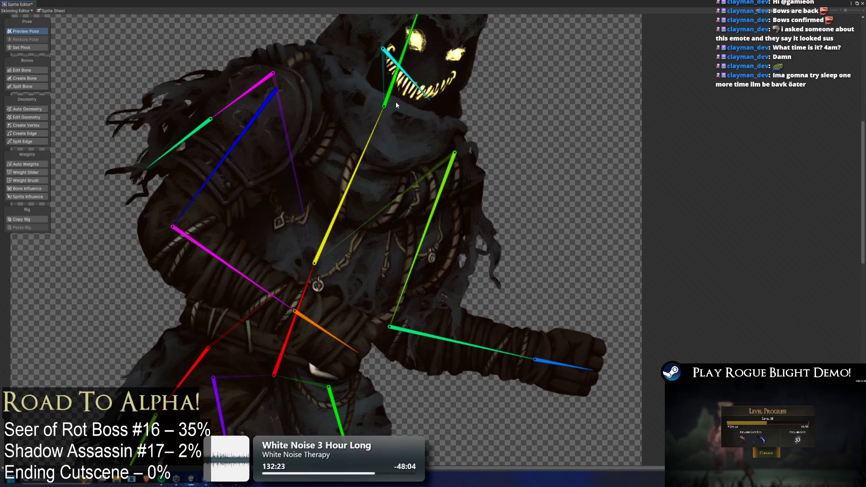
left_click(24, 70)
left_click_drag(402, 191, 395, 128)
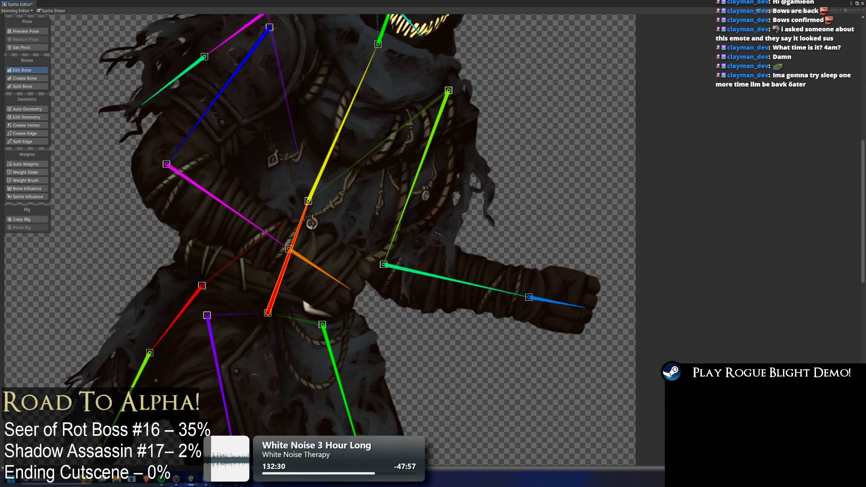
left_click(343, 122)
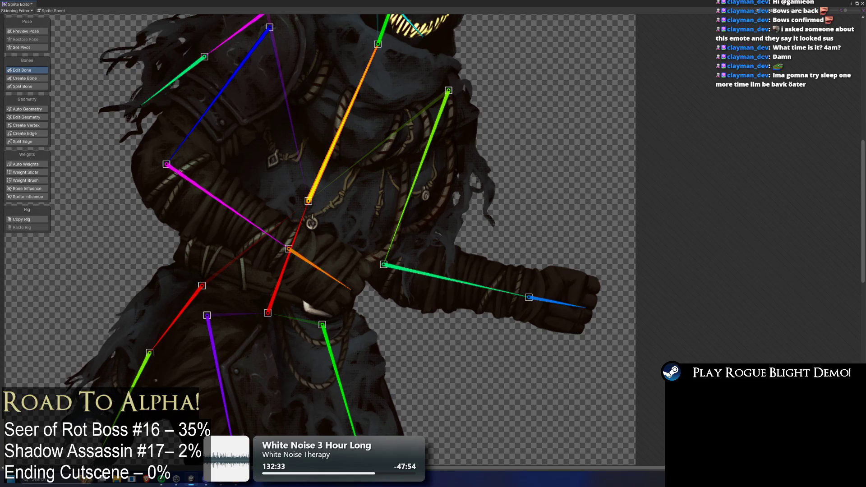
left_click_drag(398, 90, 340, 241)
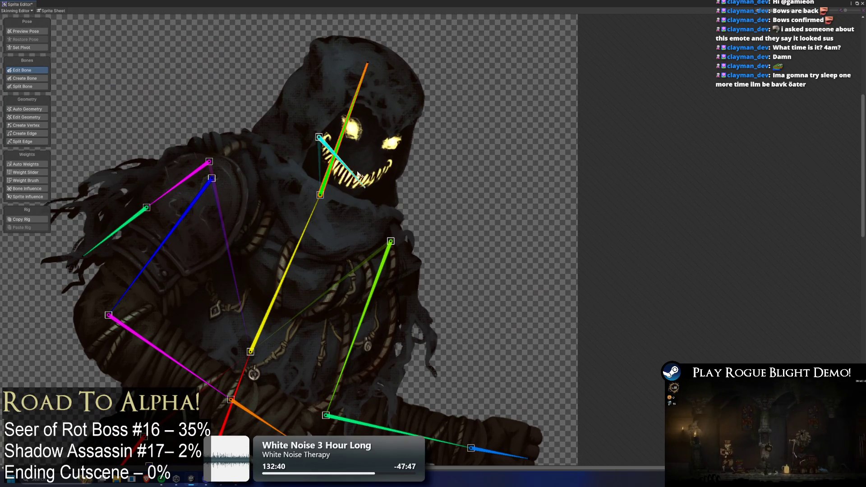
- Inspect the mouth, arm, hand and forearm bones, then apply the rig changes with Ctrl+S
left_click(367, 186)
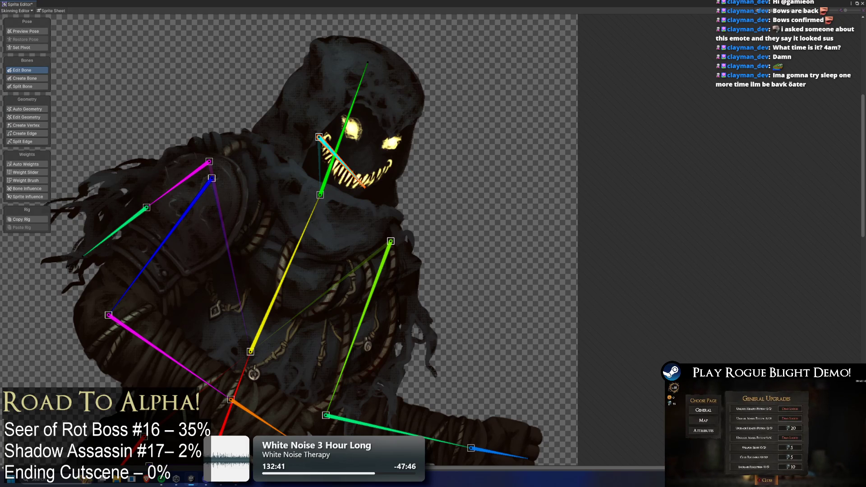
left_click(382, 274)
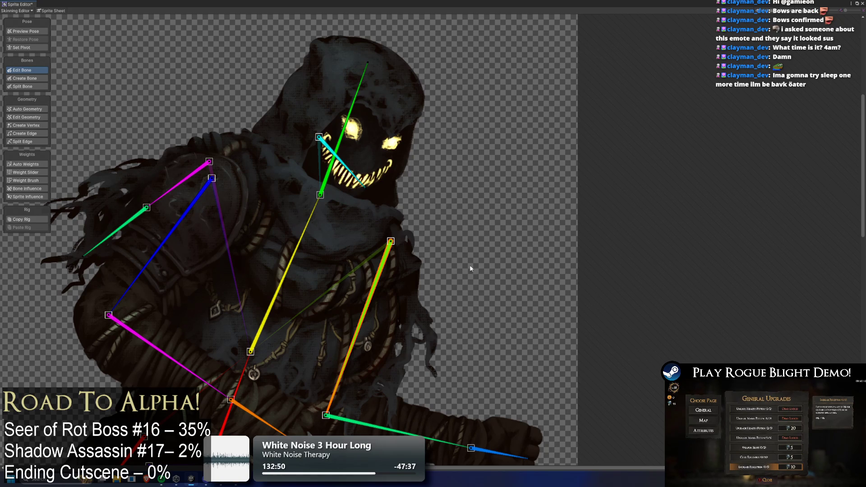
scroll(469, 269, "down", 4)
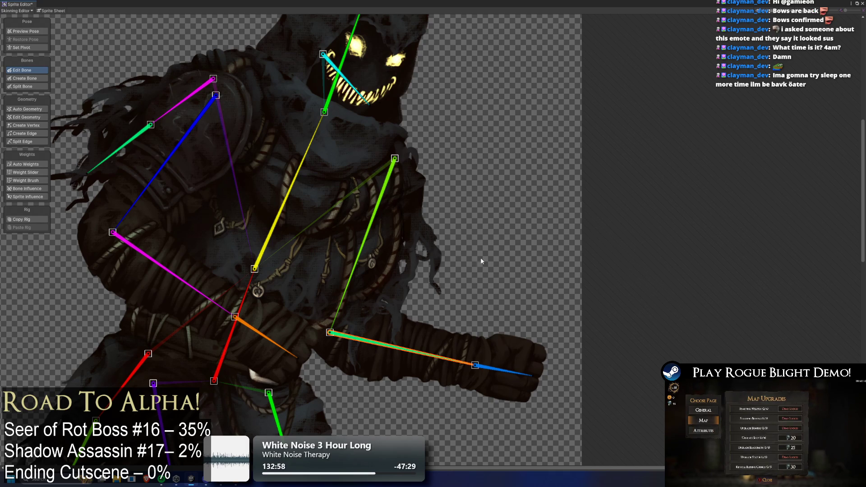
left_click(519, 372)
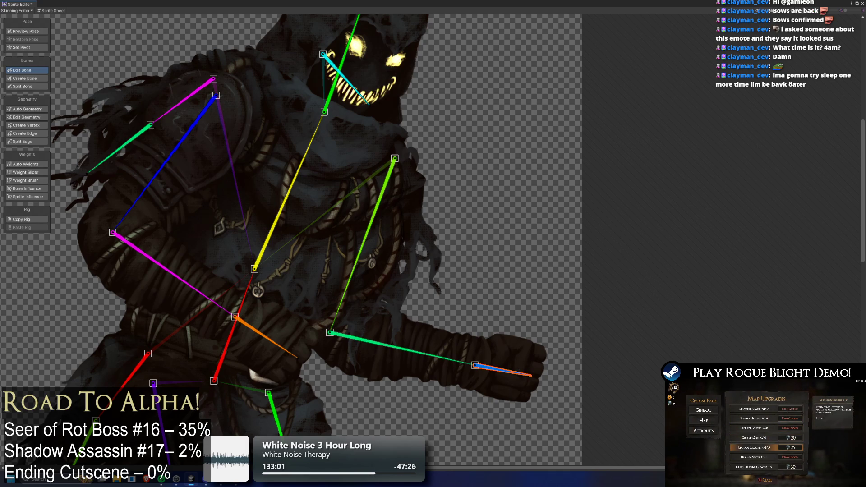
left_click(190, 130)
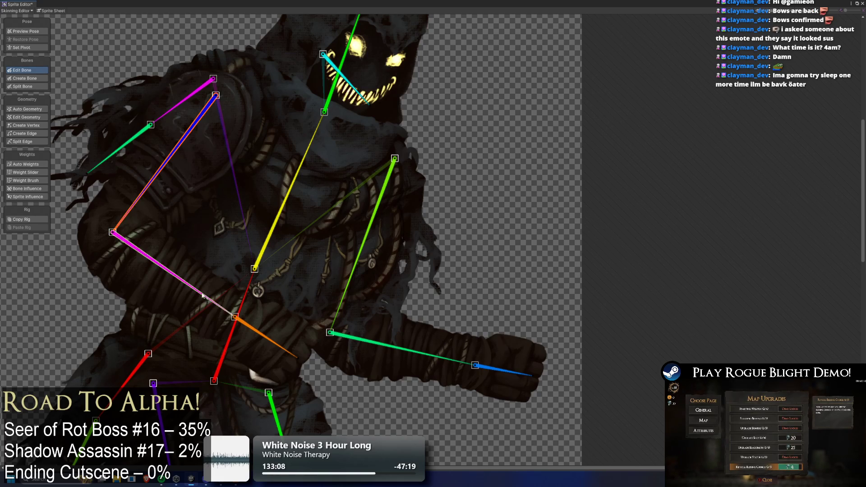
left_click(402, 349)
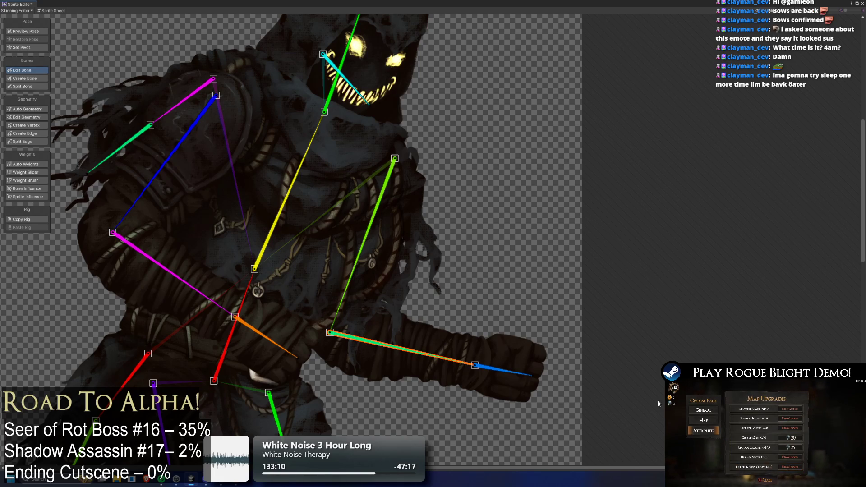
left_click(210, 306)
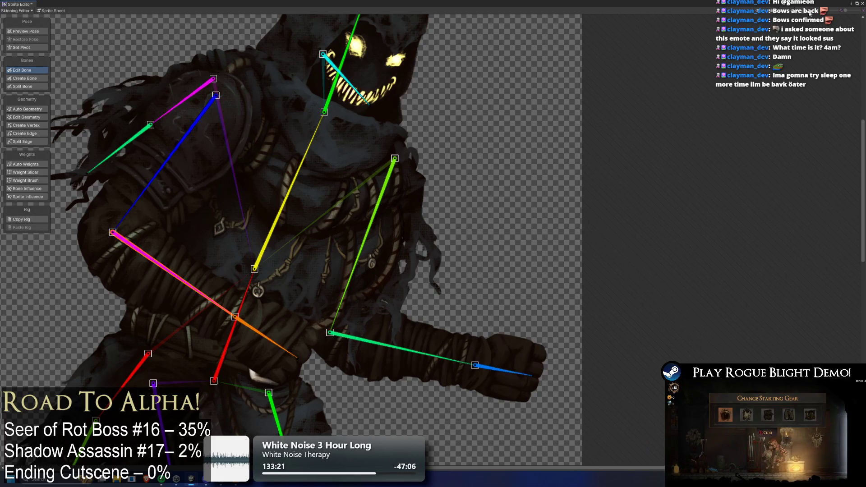
key("ctrl+s")
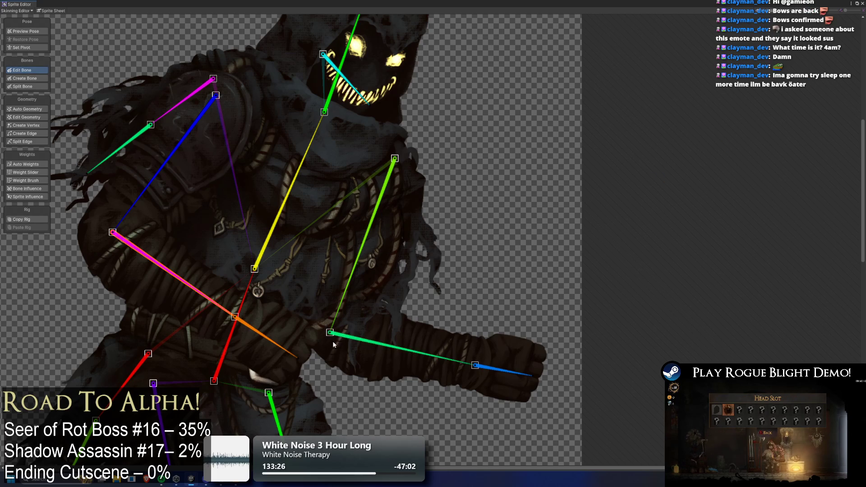
- Recheck the hand, forearm, face and upper-arm bones across the upper body
left_click(509, 376)
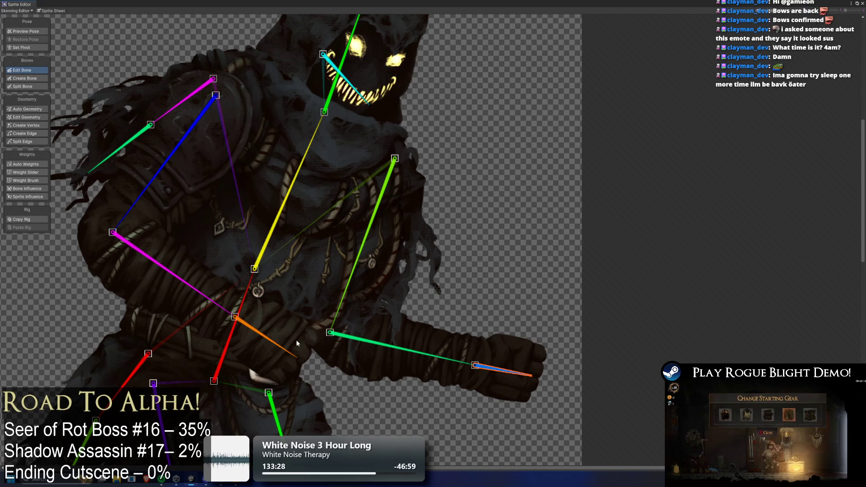
left_click(284, 349)
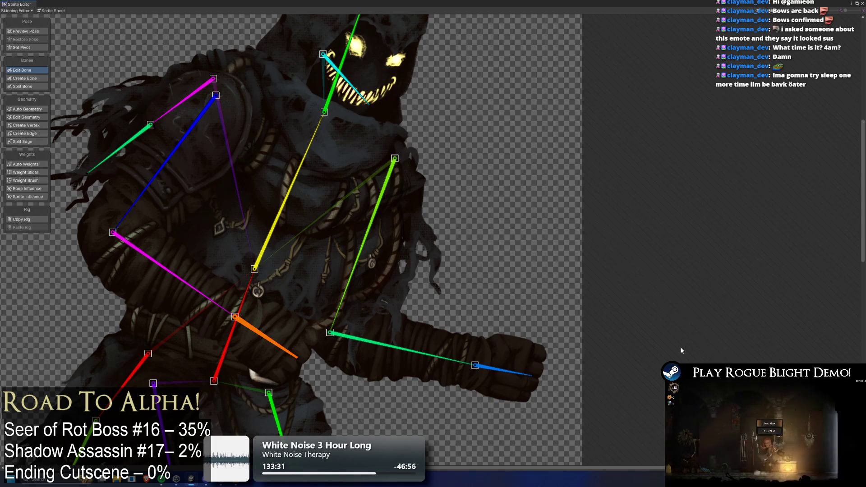
left_click_drag(202, 103, 225, 139)
left_click(368, 113)
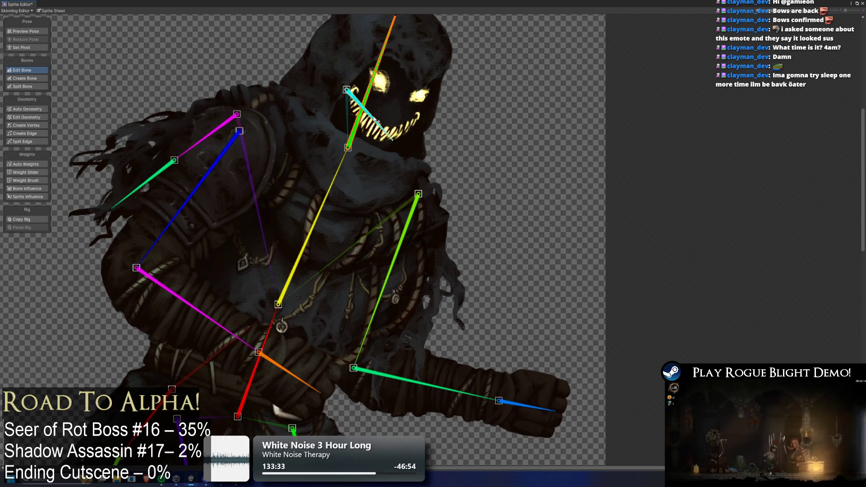
left_click(224, 126)
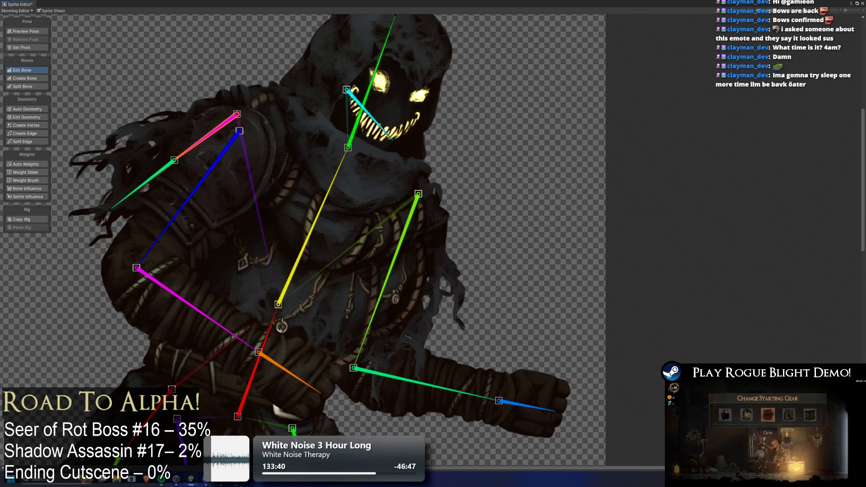
left_click(154, 171)
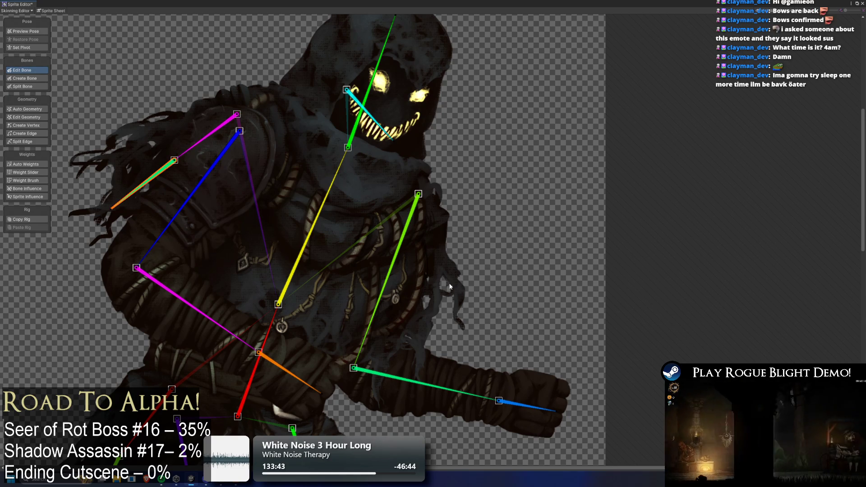
left_click_drag(322, 310, 331, 203)
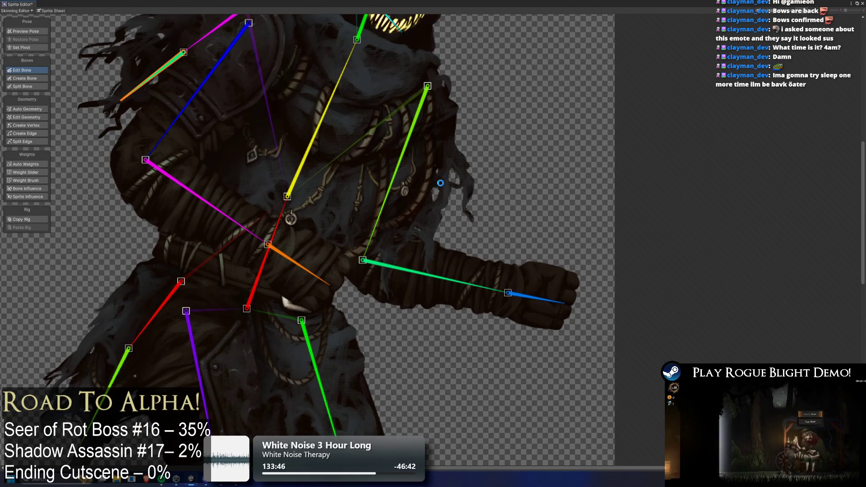
- Inspect the red lower-leg bone and the purple and green thigh bones, and apply the rig edits with Ctrl+S
left_click_drag(394, 205, 442, 130)
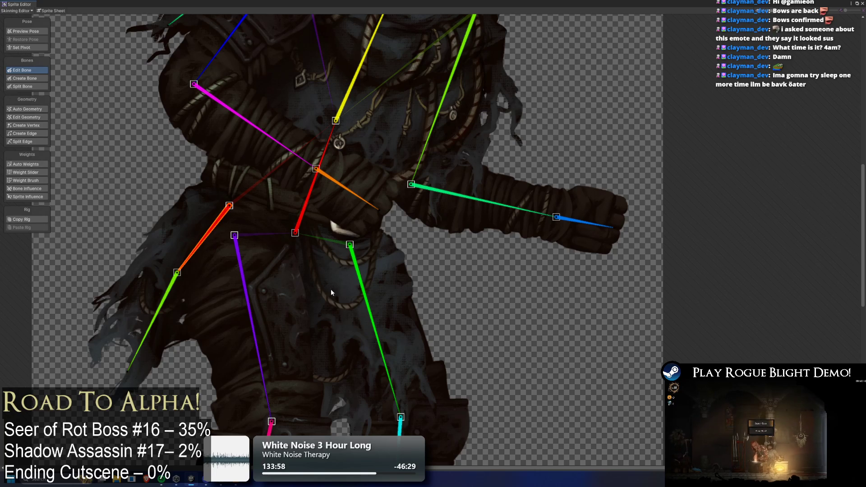
left_click(154, 322)
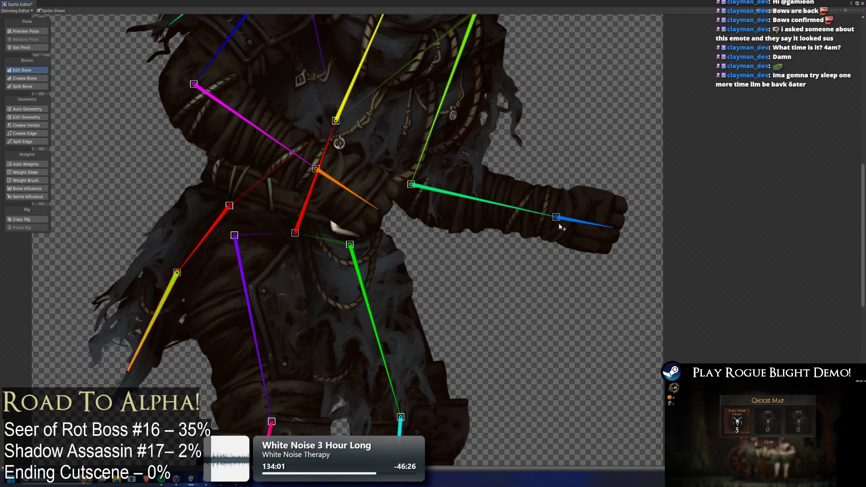
key("ctrl+s")
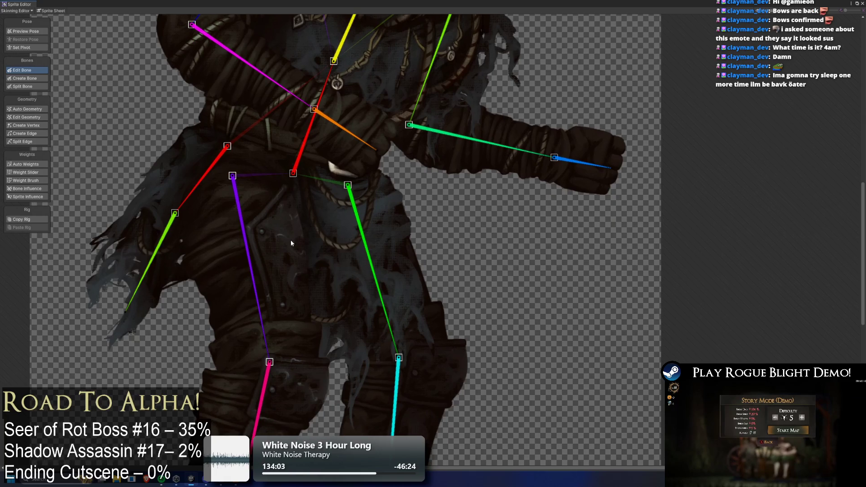
left_click(252, 278)
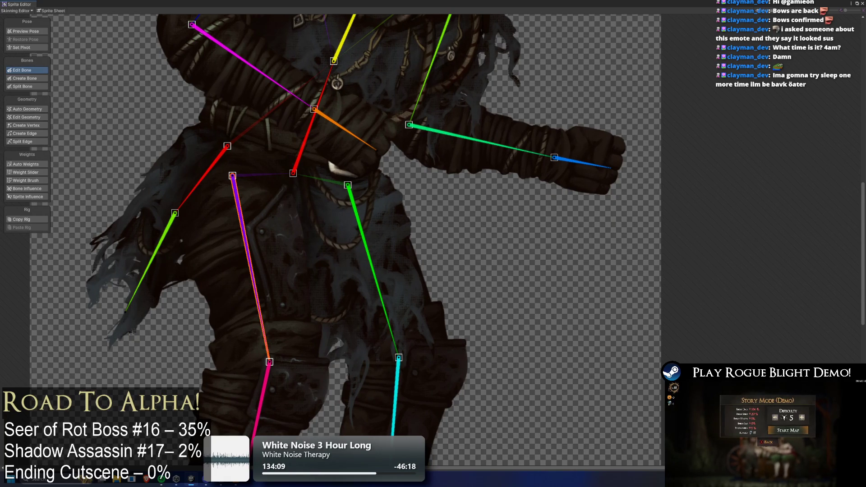
left_click(364, 242)
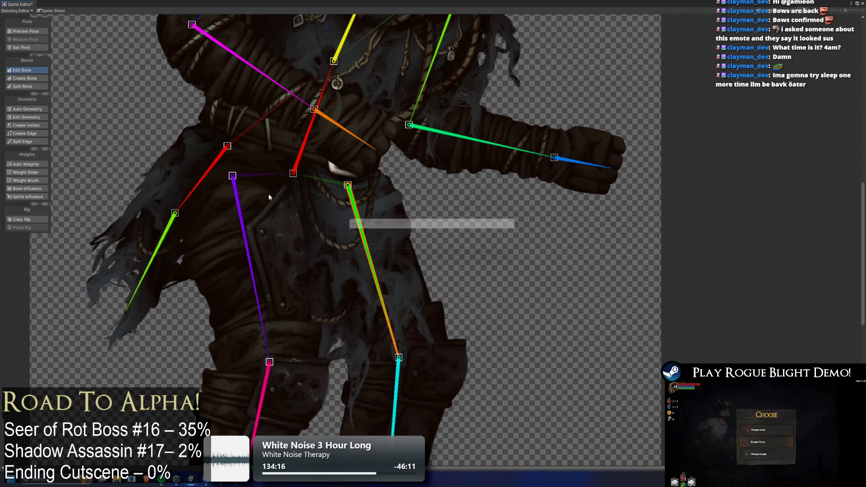
scroll(318, 227, "down", 2)
scroll(742, 318, "up", 2)
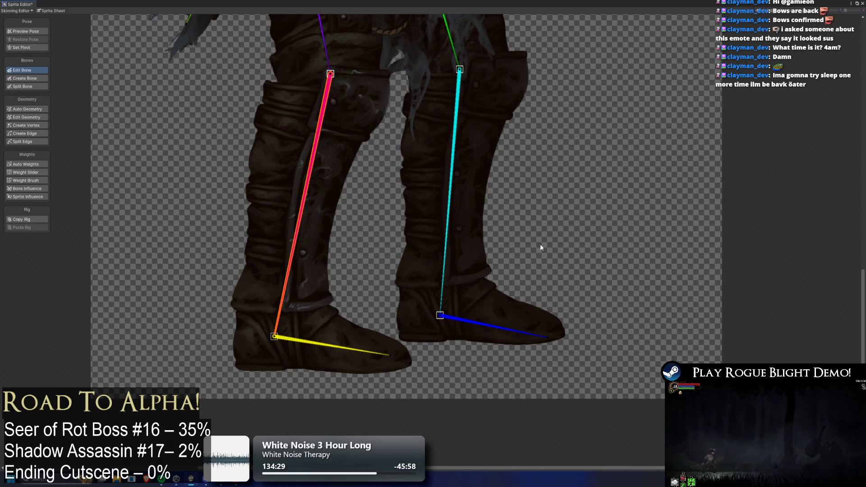
left_click(447, 217)
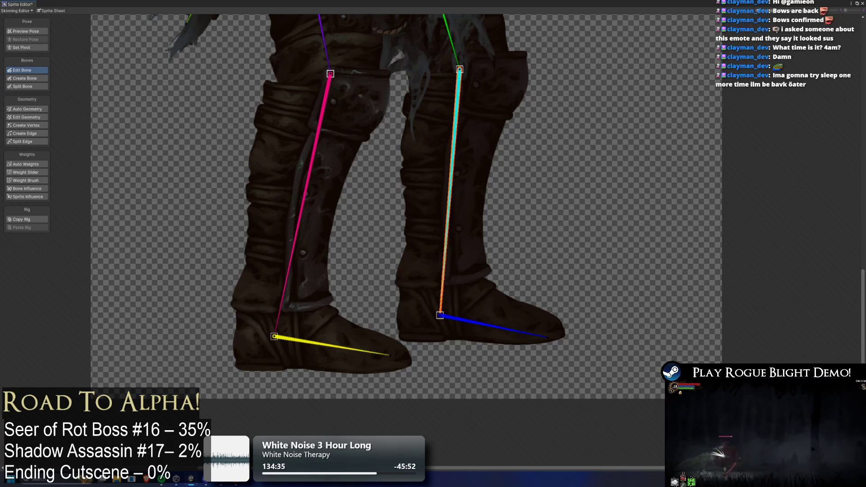
left_click(335, 350)
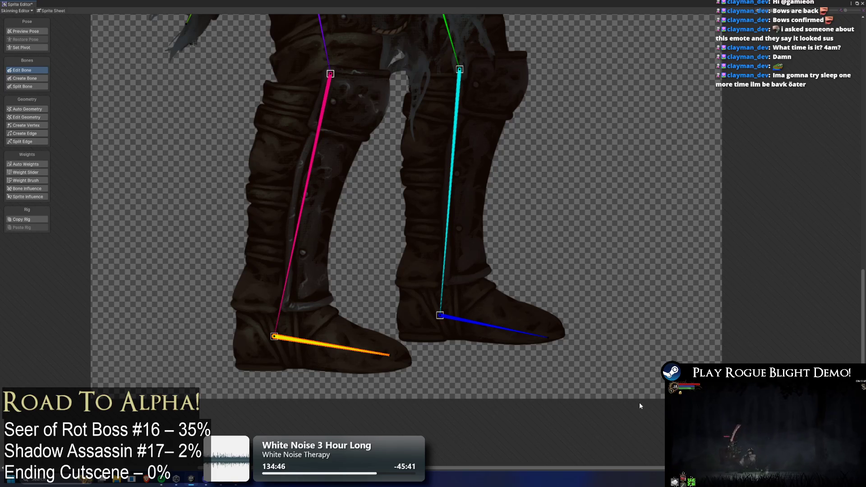
scroll(640, 402, "up", 1)
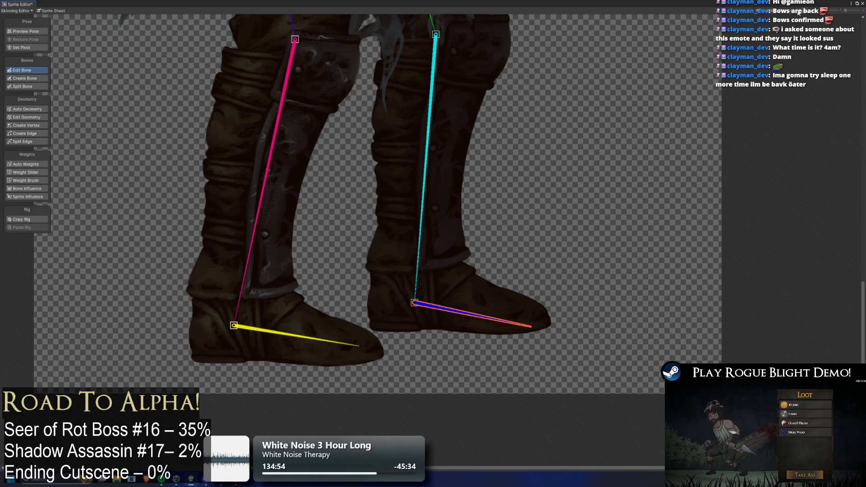
scroll(367, 132, "down", 8)
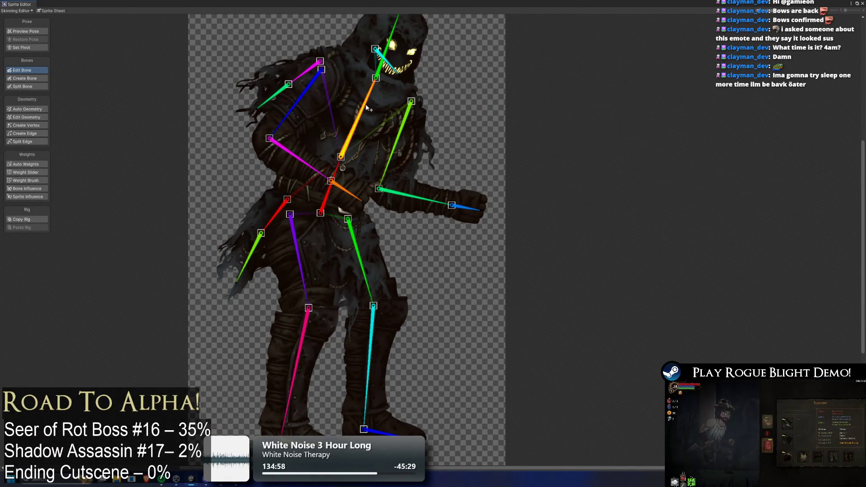
- Shorten the green forearm bone toward the wrist
scroll(377, 111, "up", 3)
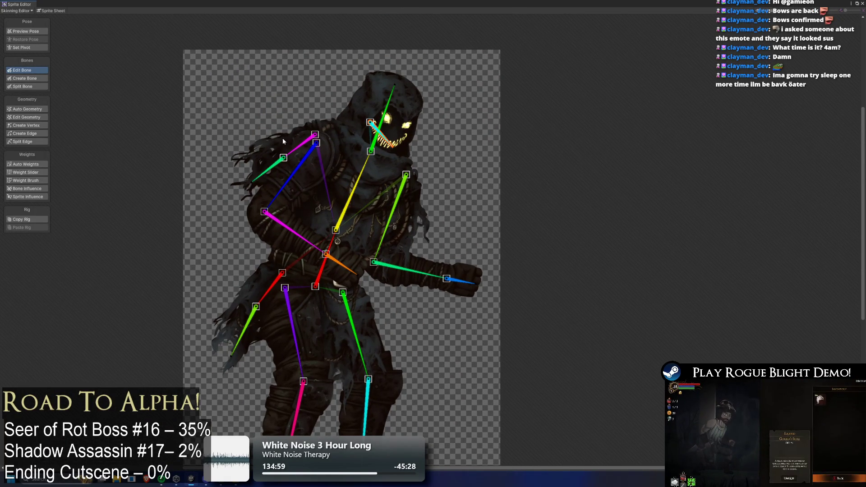
scroll(277, 167, "up", 5)
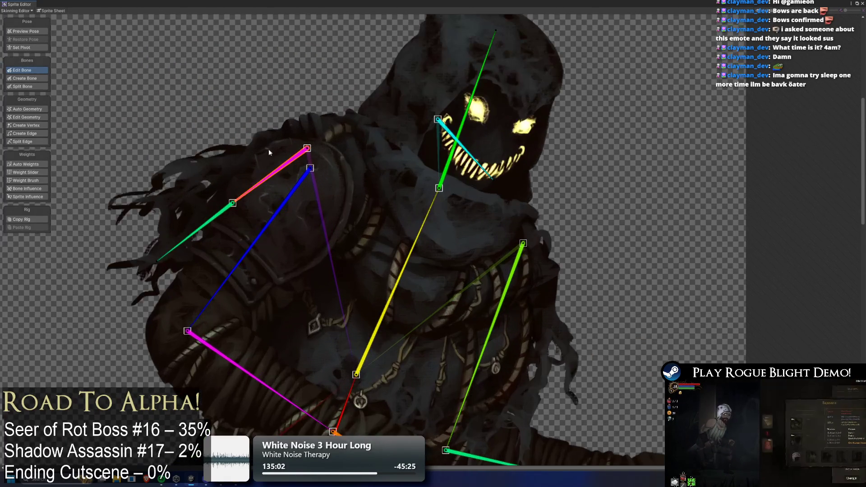
scroll(303, 72, "down", 3)
scroll(303, 72, "right", 3)
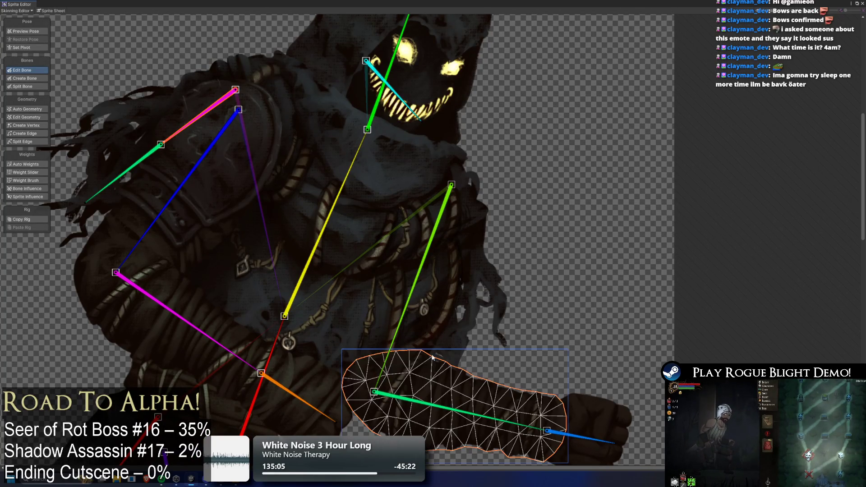
left_click_drag(452, 183, 414, 189)
scroll(399, 261, "down", 5)
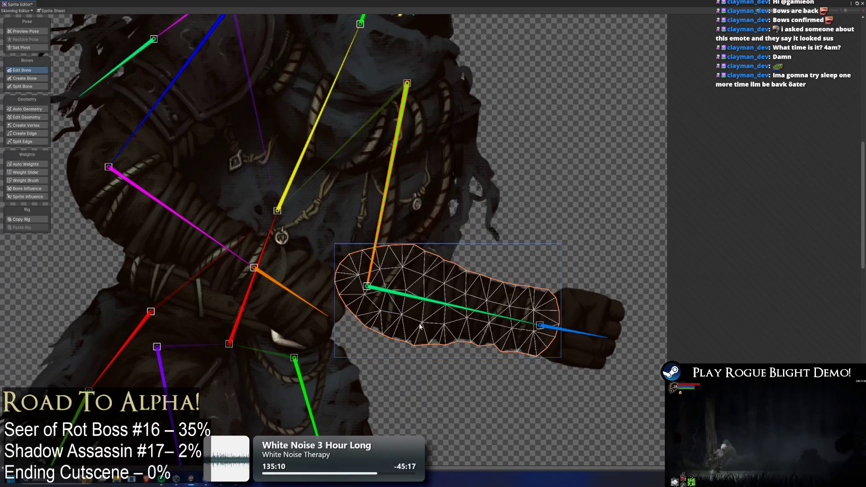
scroll(280, 218, "up", 4)
scroll(280, 218, "left", 3)
- Realign the pink bone's root joint and its shared joint with the orange bone
left_click(280, 218)
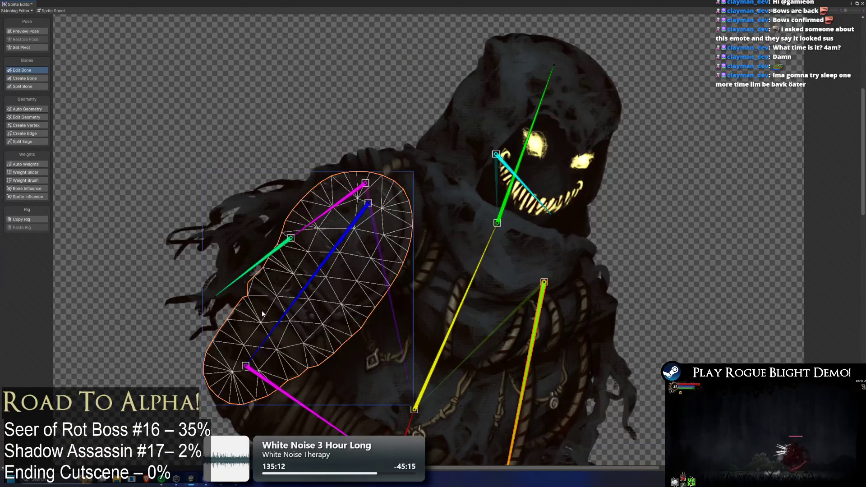
scroll(353, 318, "down", 3)
left_click(354, 318)
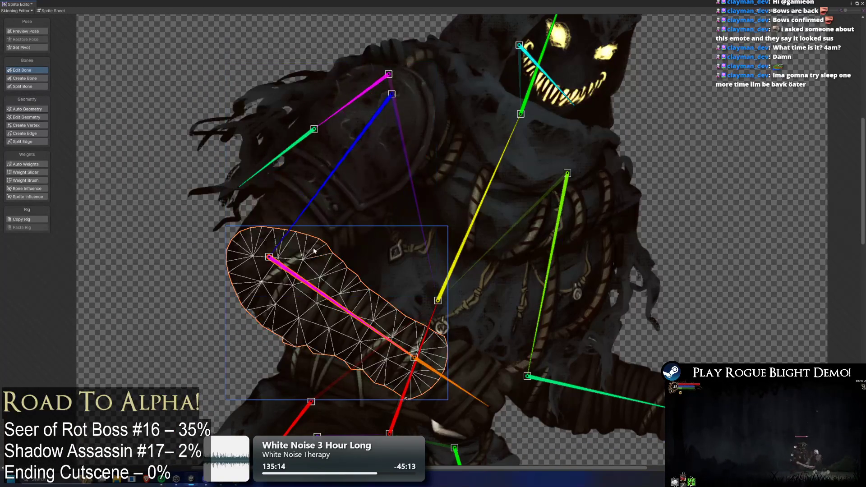
left_click_drag(270, 258, 260, 261)
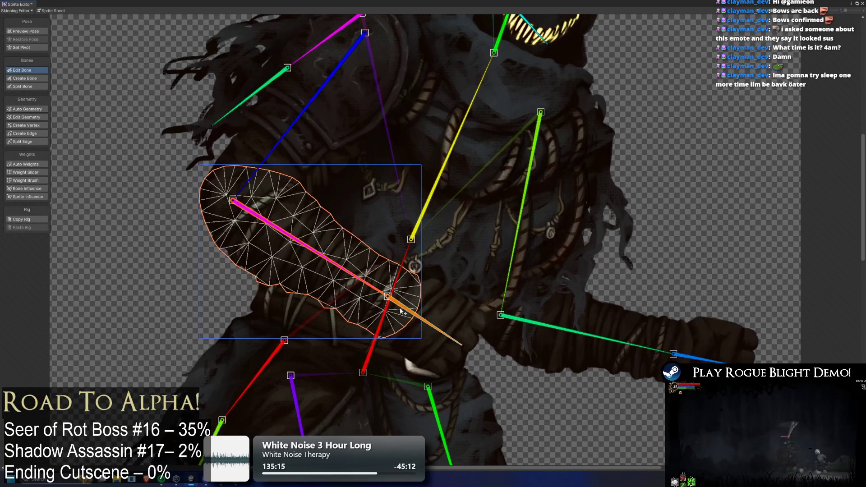
scroll(424, 338, "down", 2)
scroll(424, 338, "right", 1)
left_click(424, 338)
left_click_drag(387, 296, 396, 304)
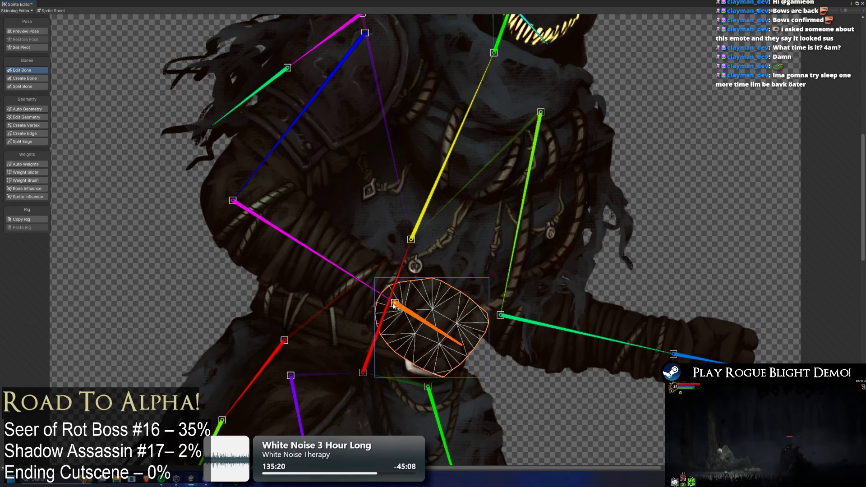
- Shift the blue hand bone's root slightly right and raise the elbow joint slightly
scroll(440, 307, "down", 1)
scroll(441, 307, "right", 5)
left_click(564, 332)
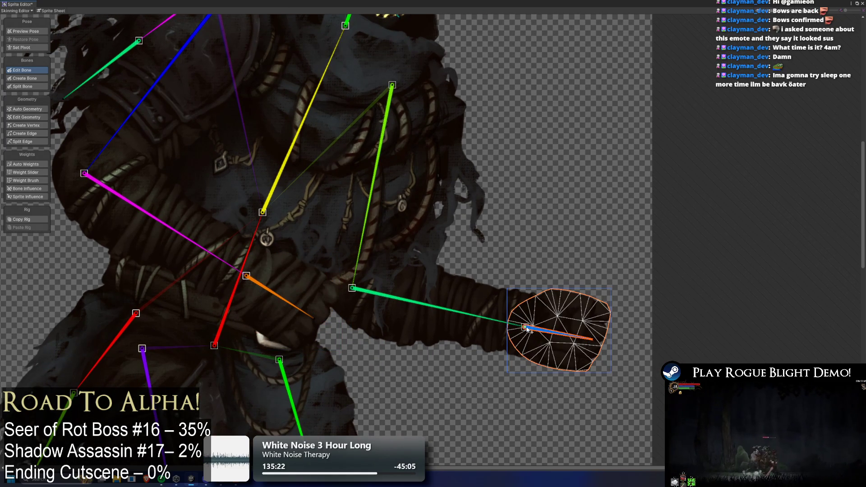
left_click_drag(525, 327, 528, 325)
left_click(410, 293)
left_click(371, 259)
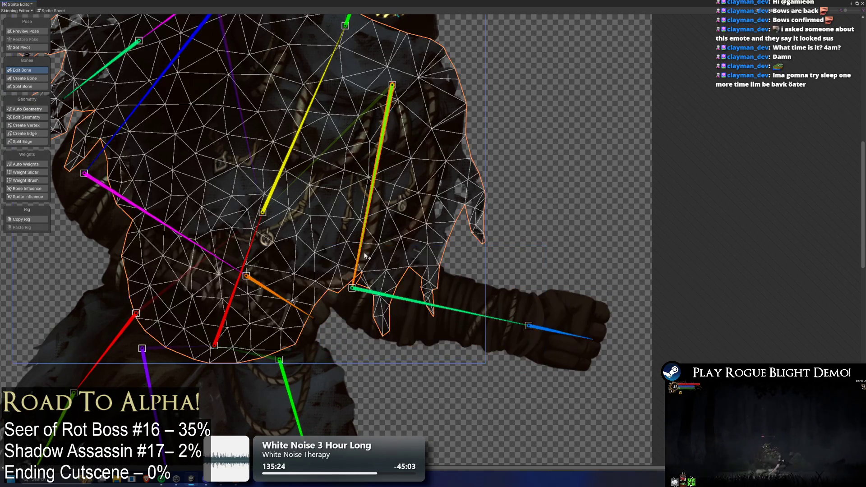
left_click(370, 257)
left_click_drag(352, 288, 353, 282)
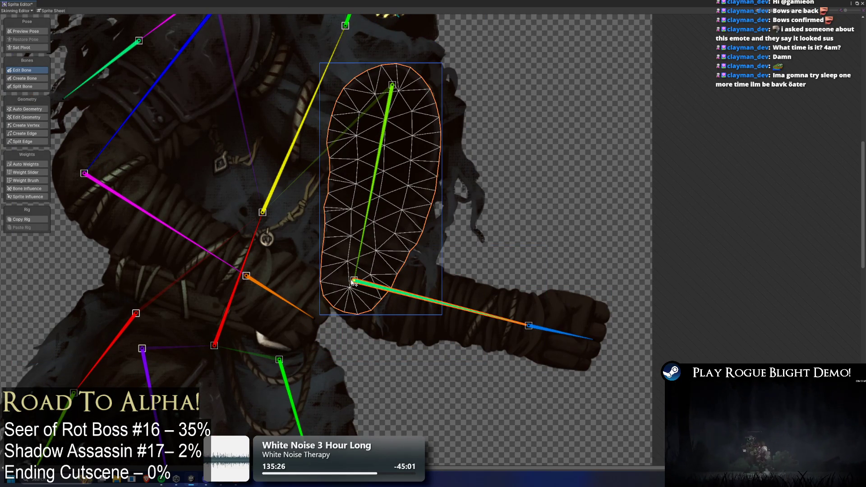
scroll(378, 121, "down", 4)
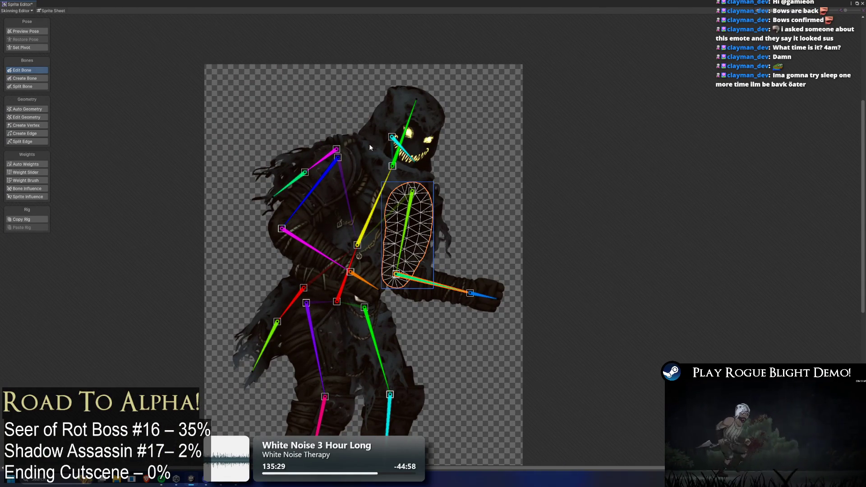
- On the body piece, move the green-pink shoulder joint and the green and magenta bone tips
scroll(336, 149, "up", 2)
left_click(290, 150)
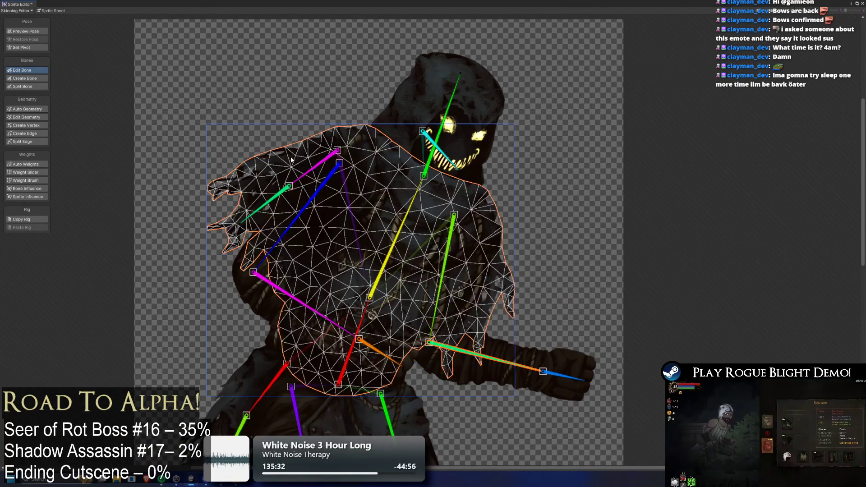
scroll(308, 158, "up", 4)
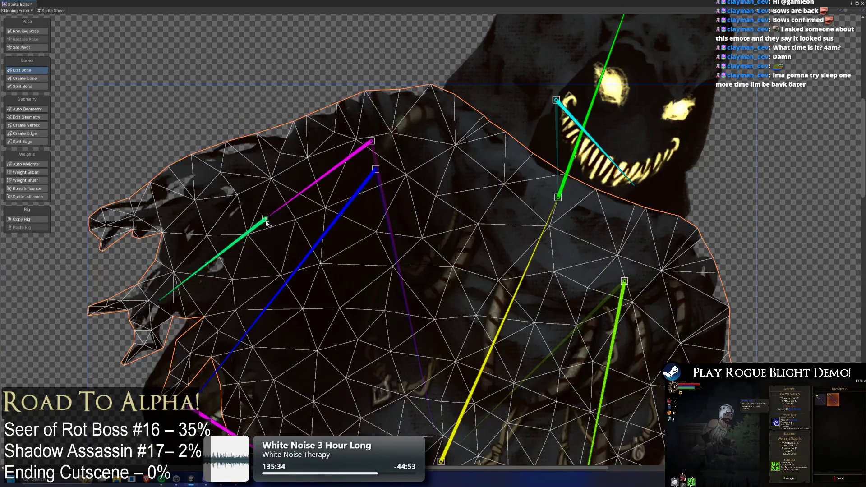
left_click_drag(264, 219, 253, 224)
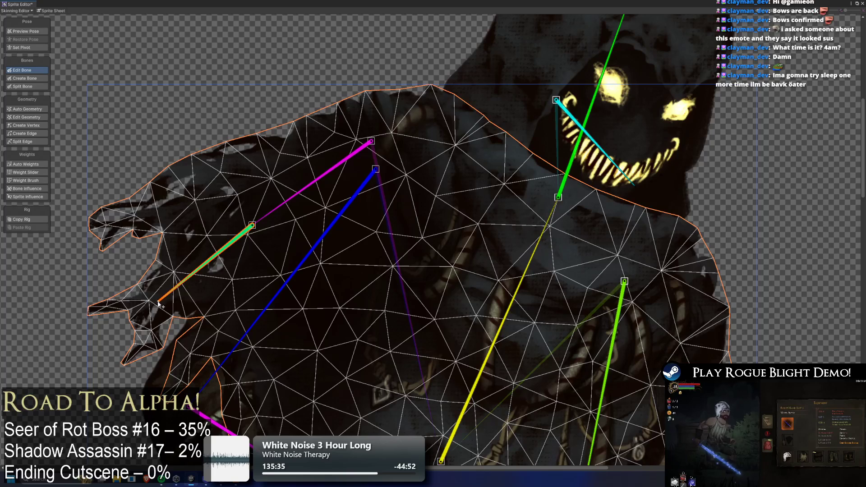
left_click_drag(158, 303, 144, 316)
left_click_drag(371, 141, 368, 149)
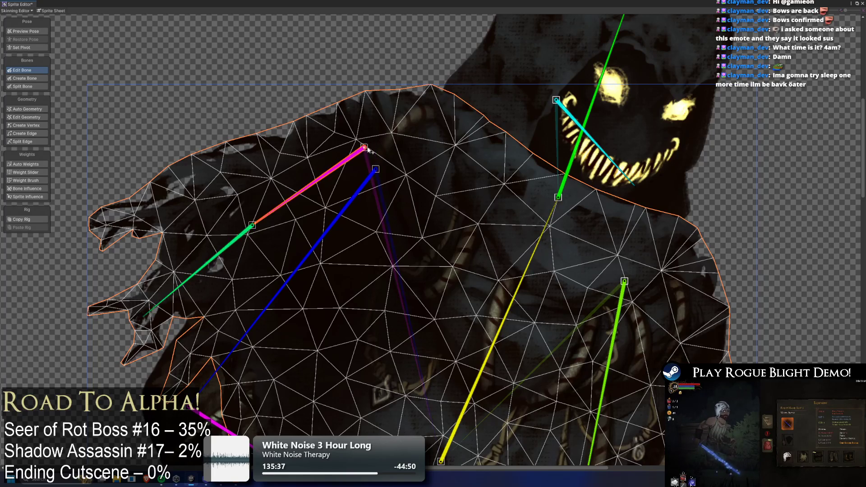
scroll(369, 150, "down", 3)
scroll(378, 297, "up", 1)
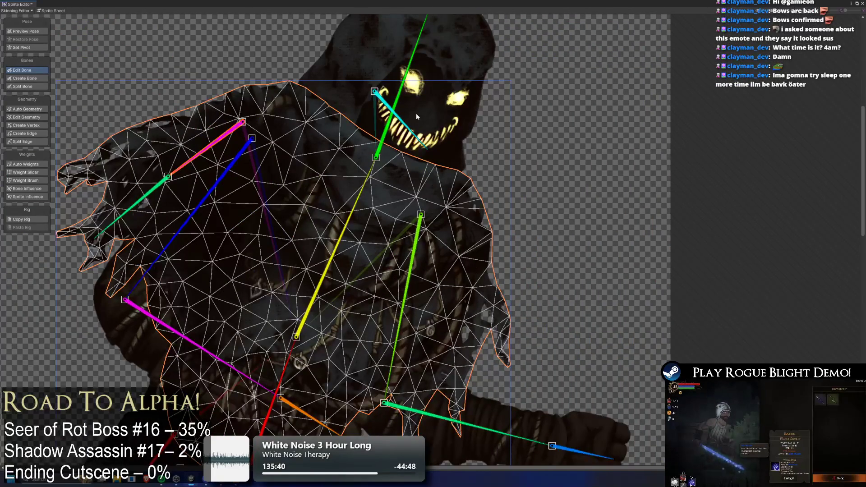
- Check the head, hood and mouth pieces, then move the yellow spine bone's tip slightly left
left_click(426, 104)
mouse_move(355, 100)
left_mouse_down()
mouse_move(325, 193)
mouse_move(342, 185)
left_mouse_up()
left_click(314, 181)
left_click(375, 233)
left_click_drag(412, 246, 442, 97)
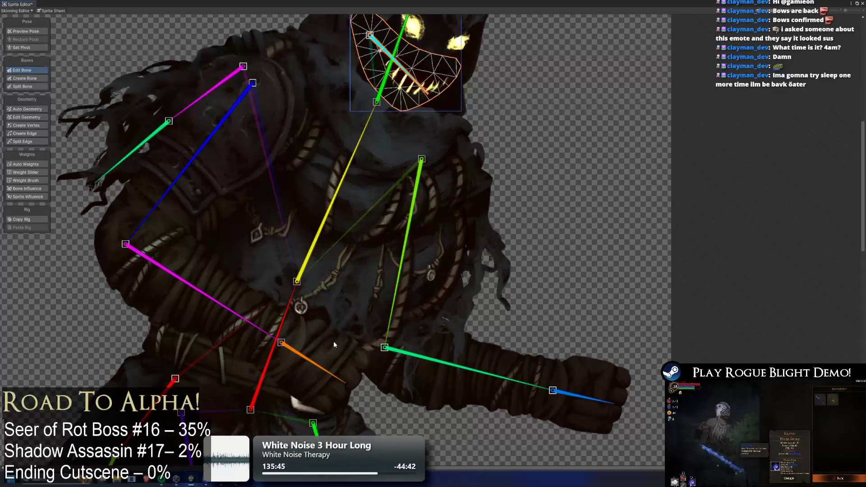
left_click(335, 302)
left_click_drag(297, 281, 289, 284)
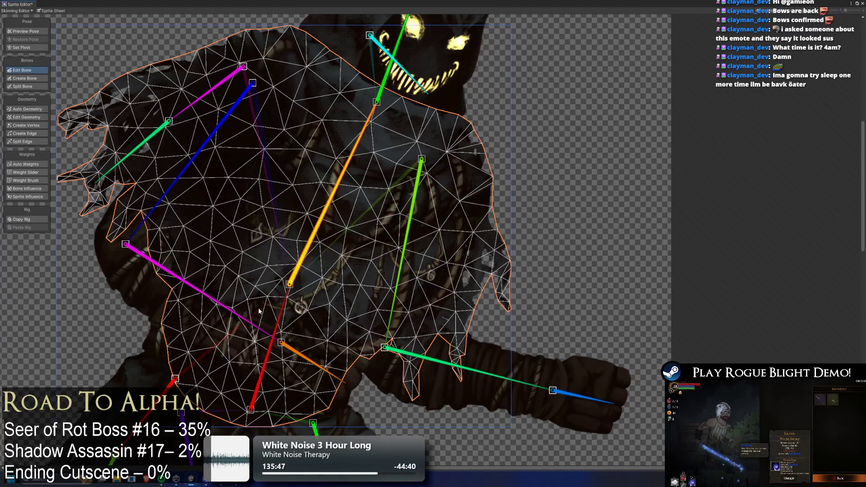
- Select the leg piece and bring the legs into view
left_click_drag(260, 311, 267, 196)
mouse_move(237, 320)
left_mouse_down()
mouse_move(266, 210)
mouse_move(233, 76)
left_mouse_up()
left_click(230, 209)
left_click_drag(316, 281, 348, 168)
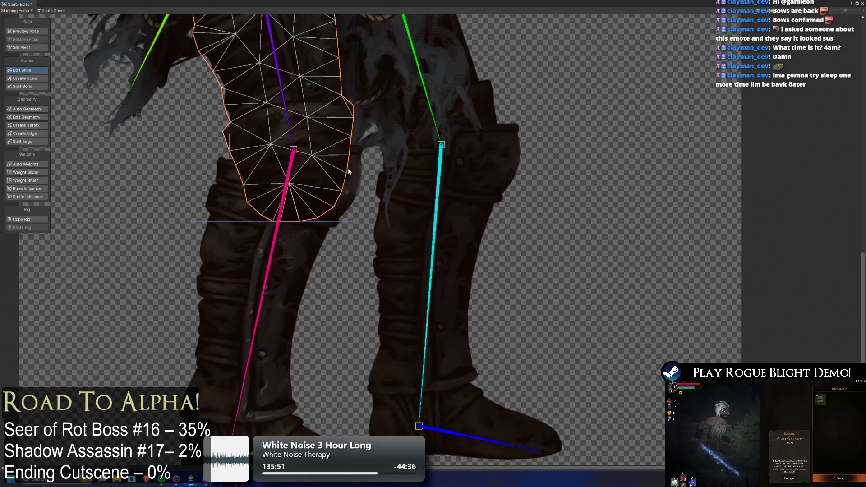
- Shift the yellow and blue ankle joints slightly left and angle the blue foot bone's tip up the boot
left_click(312, 226)
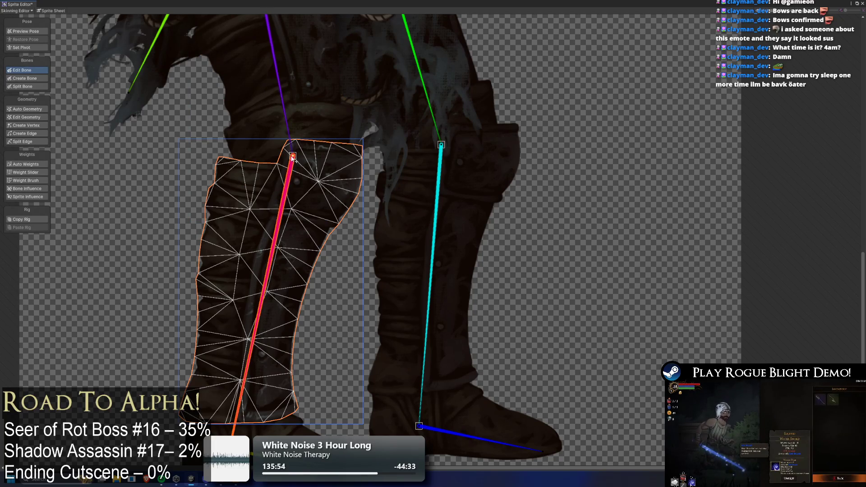
left_click(442, 149)
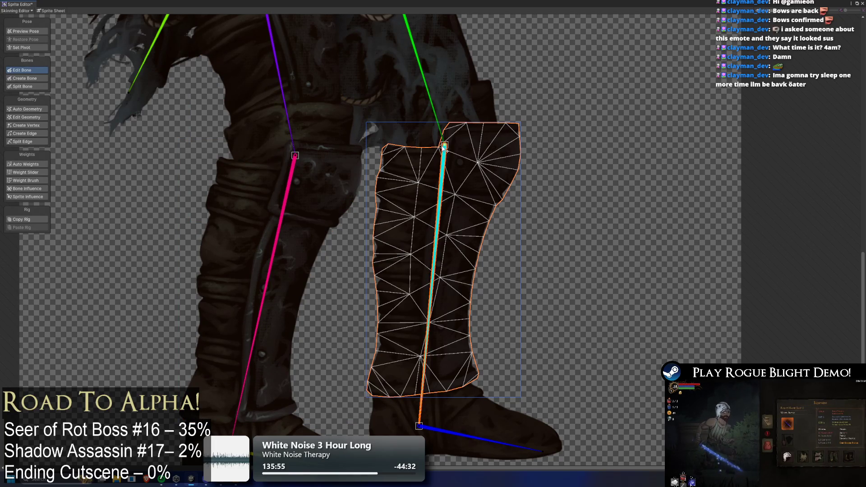
left_click_drag(334, 280, 344, 159)
left_click(240, 331)
left_click_drag(241, 333, 237, 336)
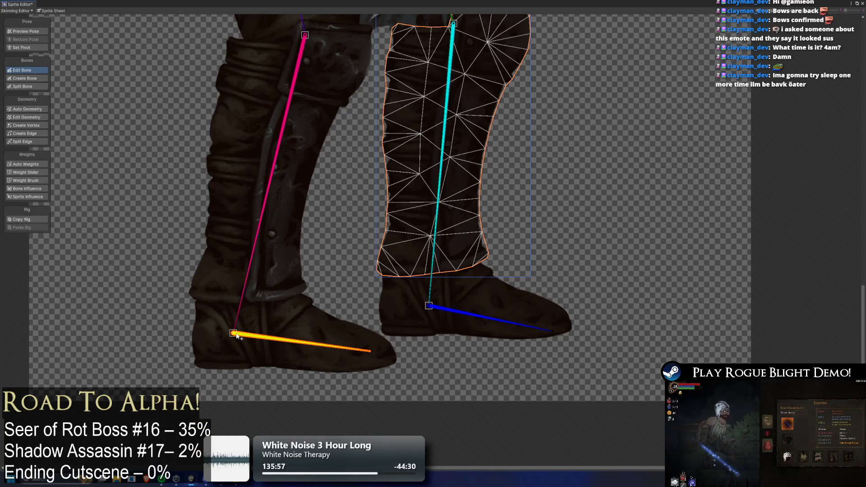
left_click(436, 310)
left_click_drag(436, 309, 423, 308)
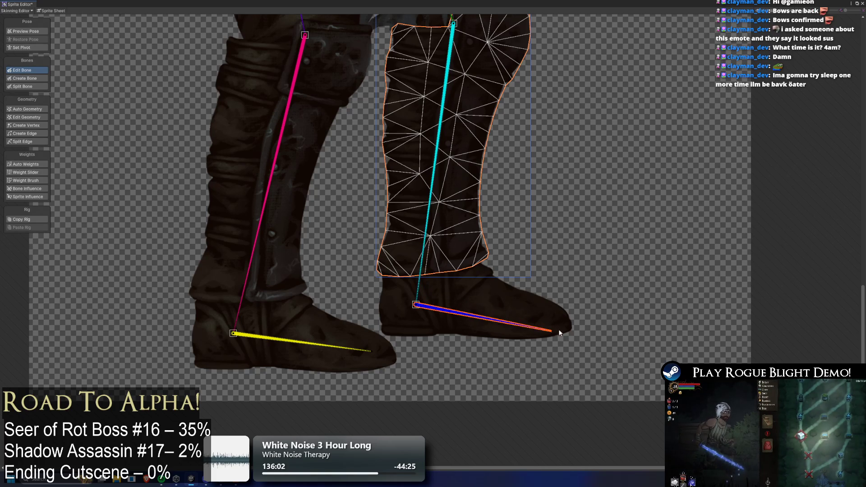
left_click_drag(556, 333, 559, 319)
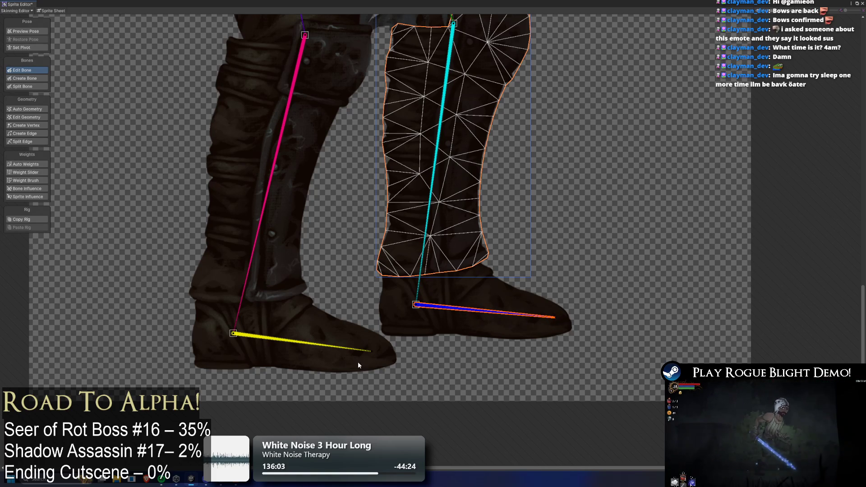
scroll(329, 141, "down", 5)
- On the skirt piece, reposition the red bone's joints and the green bone's root and red-green joint
scroll(332, 223, "up", 8)
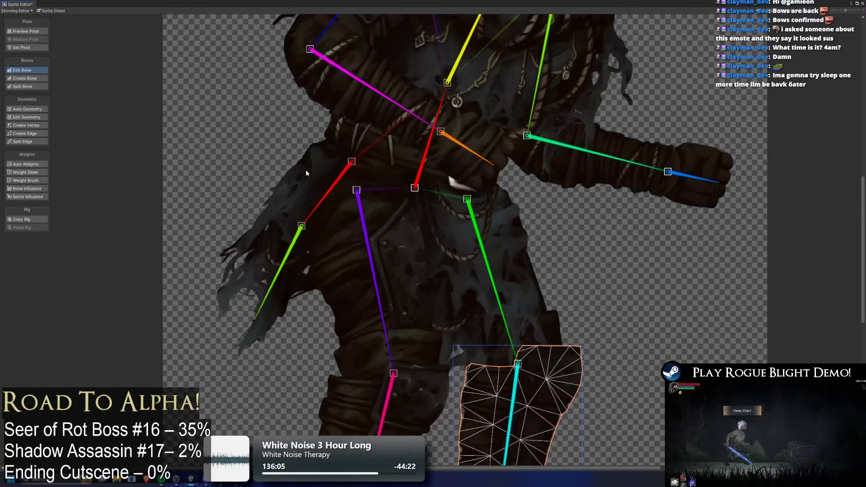
left_click(290, 211)
mouse_move(375, 155)
left_mouse_down()
mouse_move(346, 152)
mouse_move(334, 161)
left_mouse_up()
mouse_move(299, 253)
left_mouse_down()
mouse_move(268, 251)
mouse_move(276, 259)
mouse_move(249, 296)
left_mouse_up()
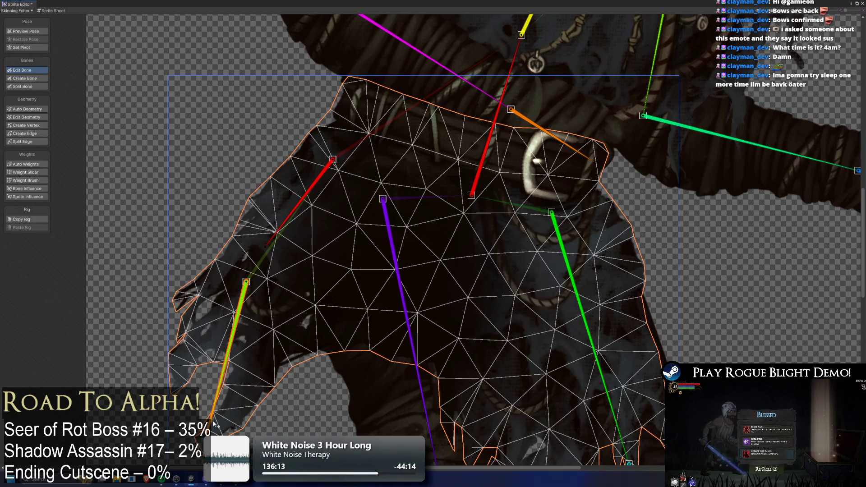
left_click_drag(225, 407, 208, 431)
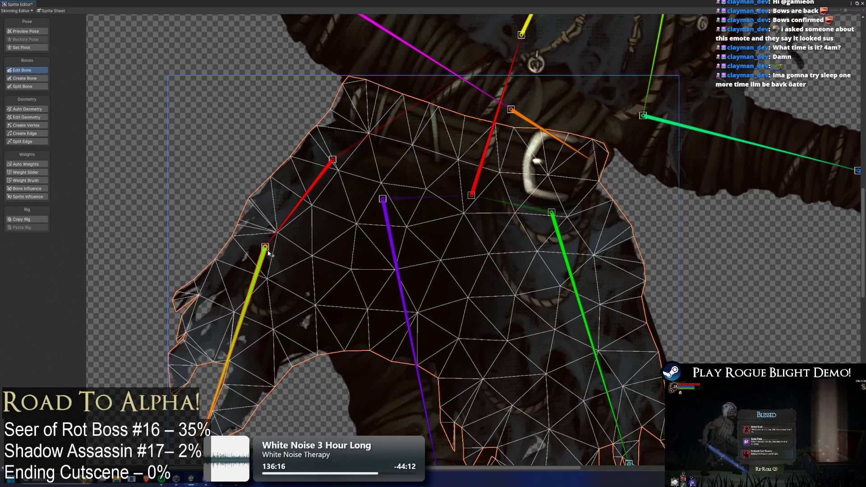
left_click_drag(268, 253, 253, 263)
mouse_move(333, 159)
left_mouse_down()
mouse_move(310, 175)
mouse_move(345, 153)
mouse_move(318, 166)
left_mouse_up()
scroll(319, 167, "down", 3)
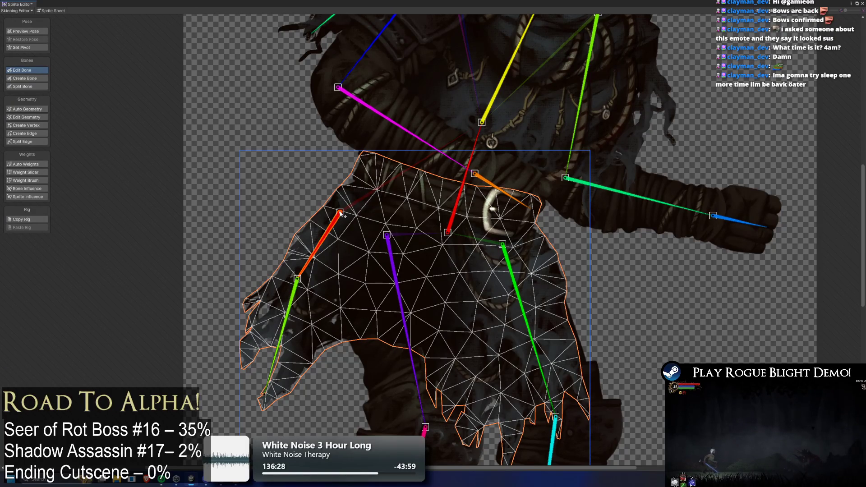
left_click_drag(342, 215, 349, 215)
scroll(331, 227, "up", 3)
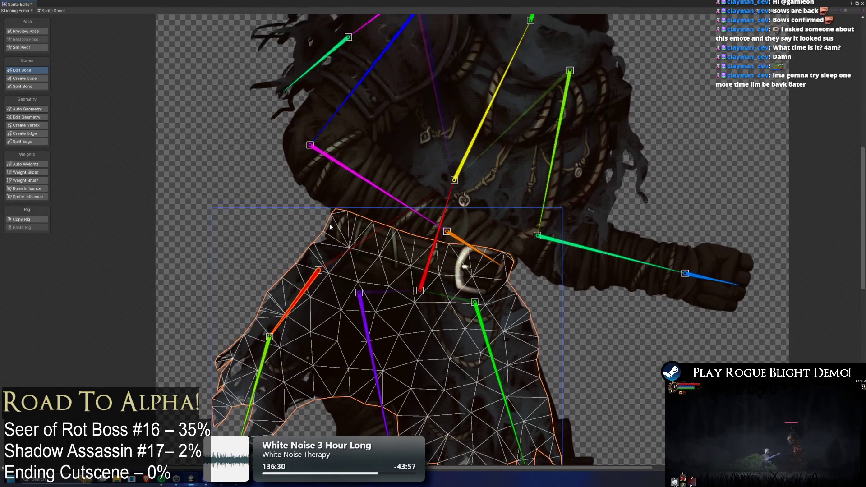
scroll(316, 189, "down", 3)
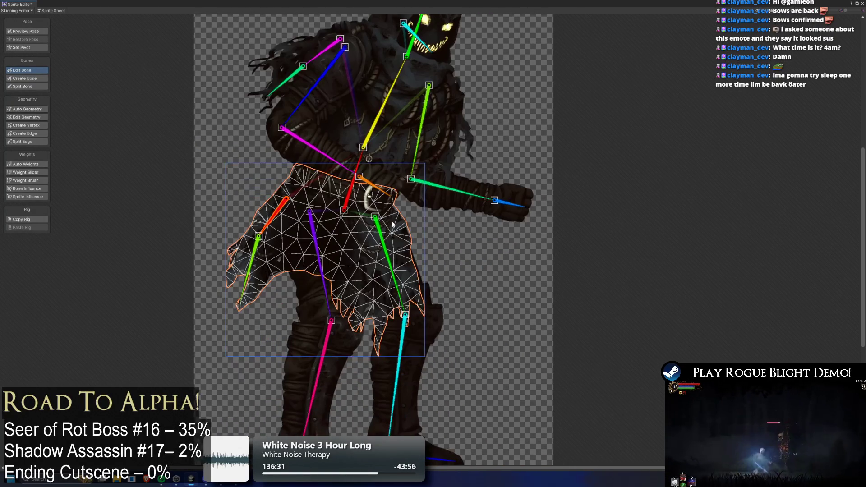
- Move the green and purple bones' start joints lower on their leg sprites
left_click(415, 261)
left_click(432, 315)
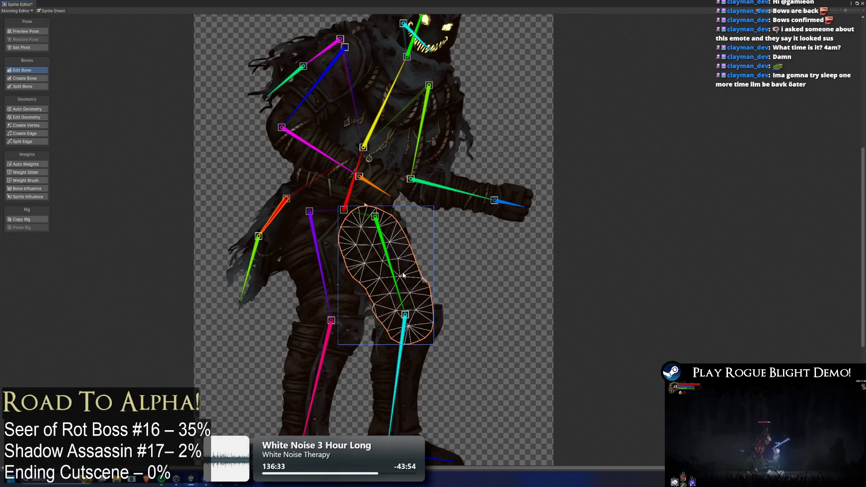
scroll(378, 216, "up", 3)
left_click_drag(386, 215, 366, 228)
left_click(270, 262)
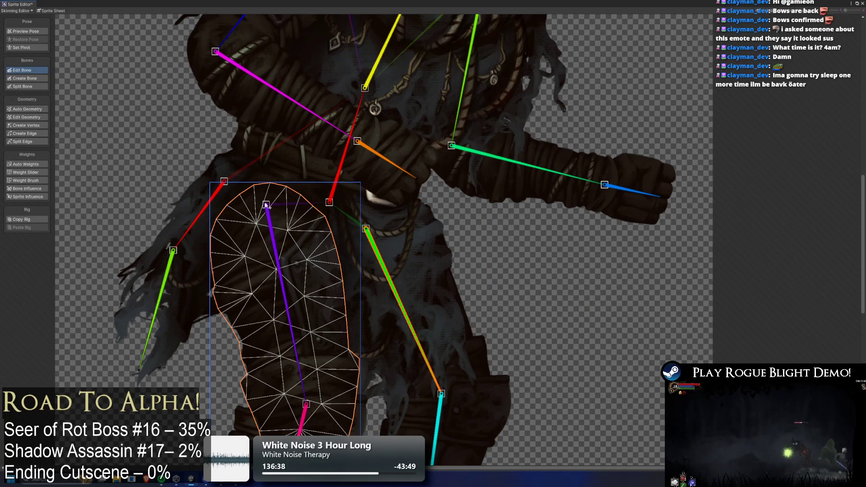
left_click_drag(267, 205, 267, 225)
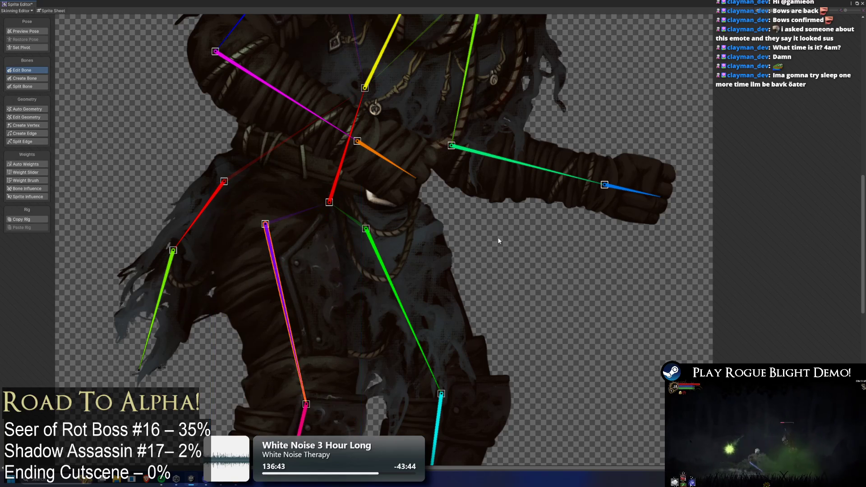
scroll(499, 242, "down", 3)
- Apply the skeleton edits, generate Auto Weights, and show bone influence on the head sprite
left_click(801, 13)
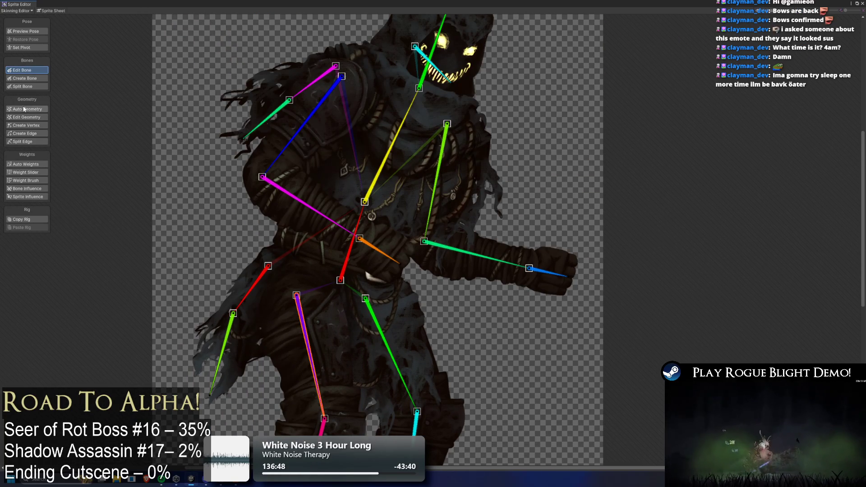
left_click(26, 165)
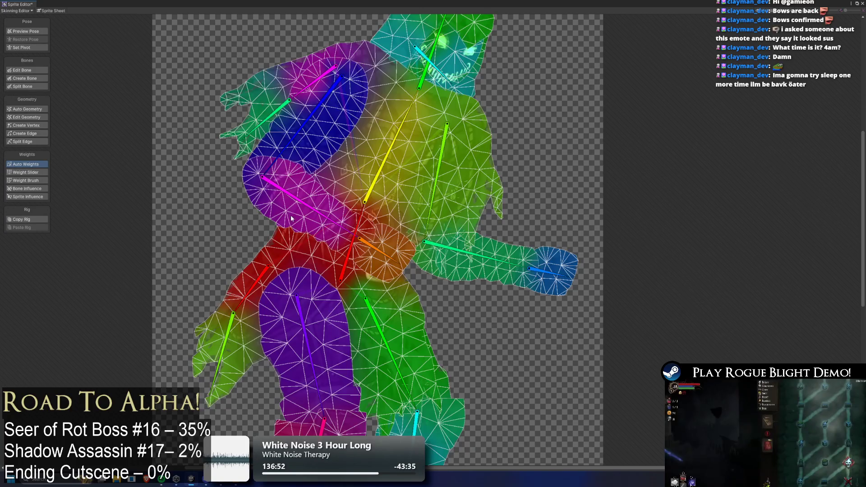
left_click_drag(411, 146, 335, 227)
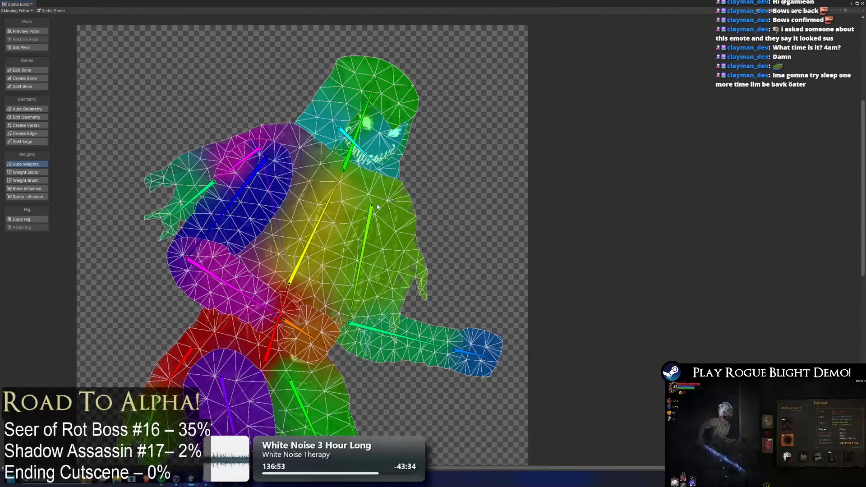
left_click(369, 93)
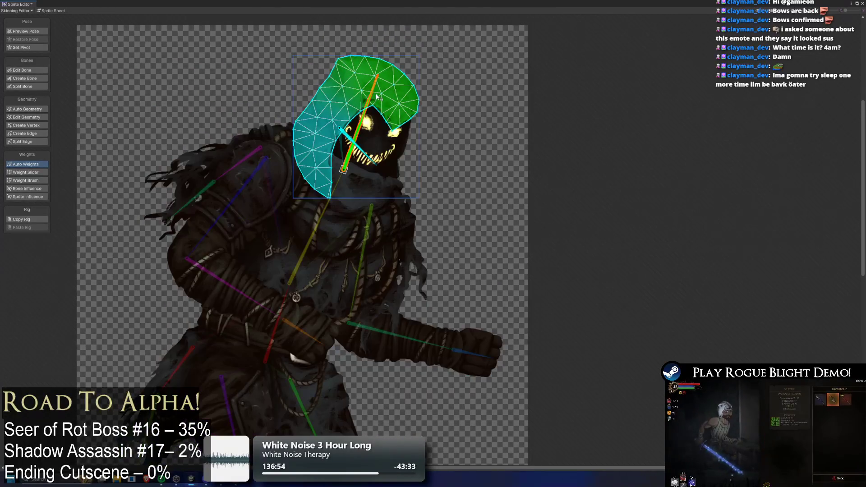
left_click(27, 188)
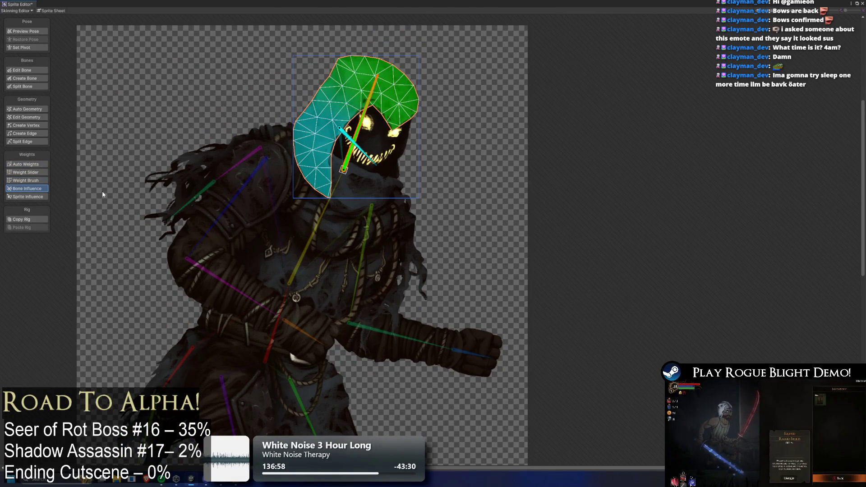
- Remove the short mouth bone's influence from the hood, face and head meshes, then recalculate weights
scroll(476, 115, "up", 3)
left_click(271, 165)
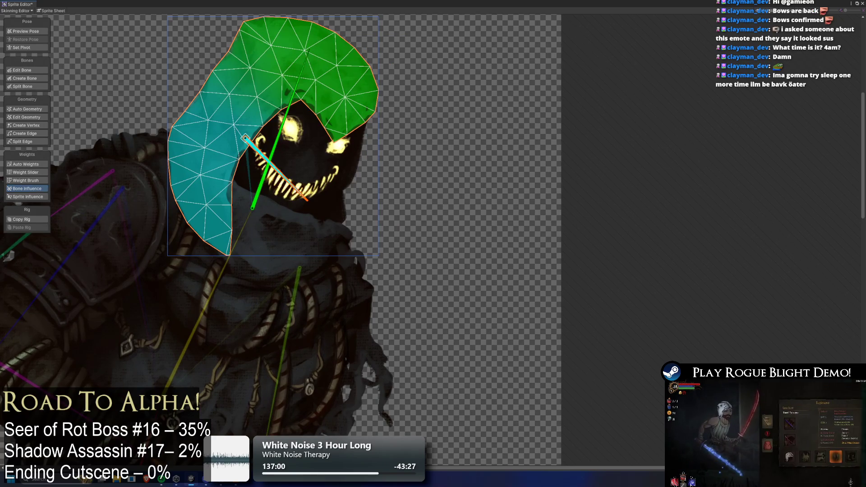
key("Delete")
left_click(300, 155)
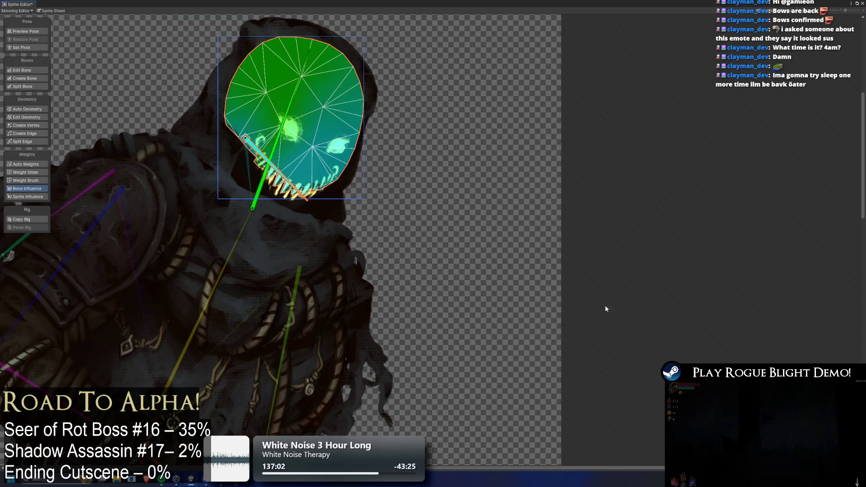
key("Delete")
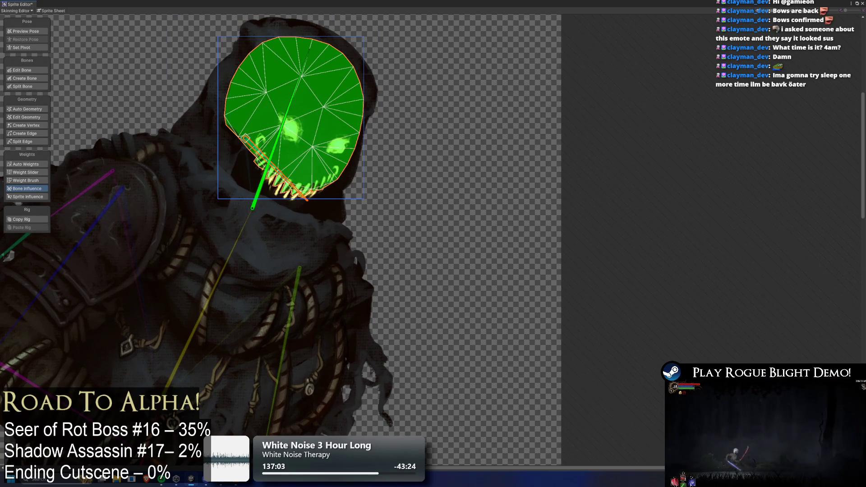
left_click(288, 206)
left_click(289, 202)
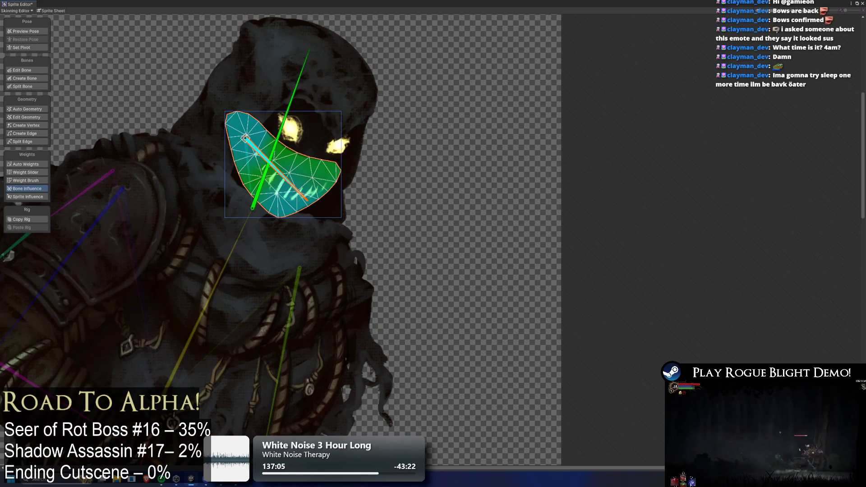
left_click(252, 207)
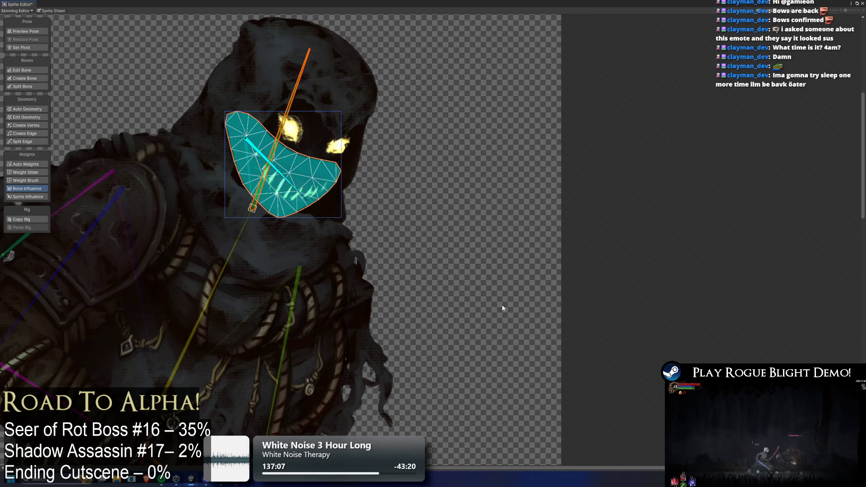
left_click(339, 189)
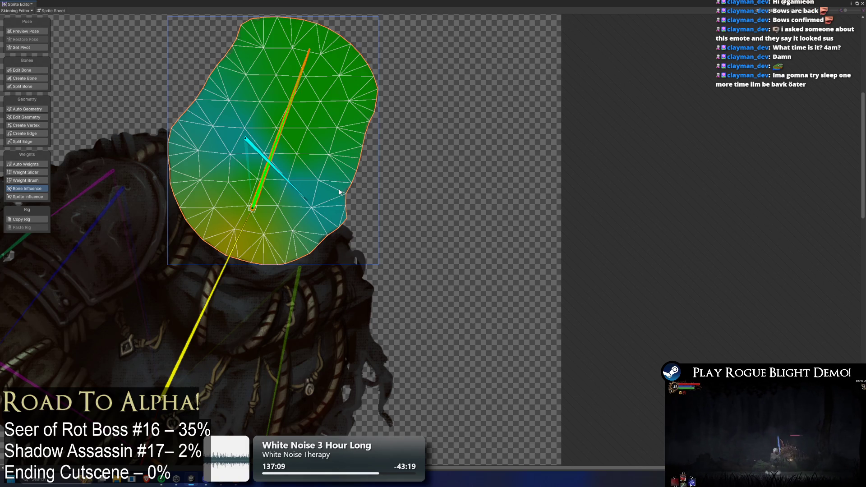
left_click(302, 197)
key("Delete")
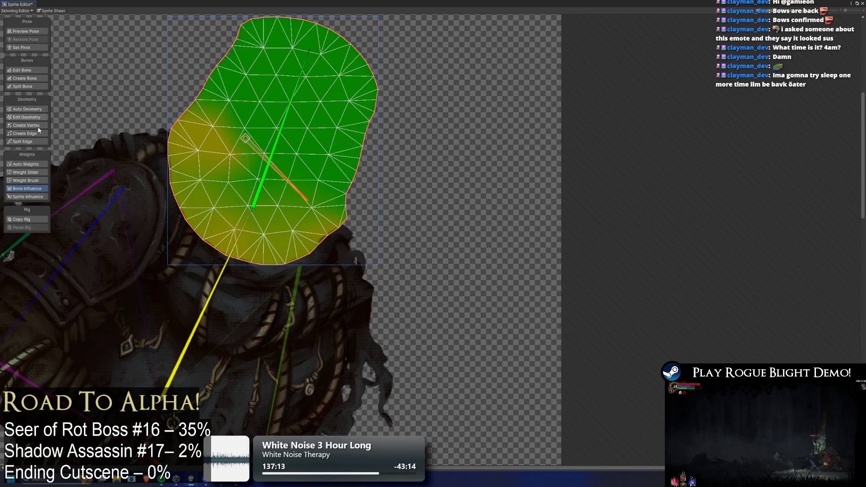
left_click(26, 164)
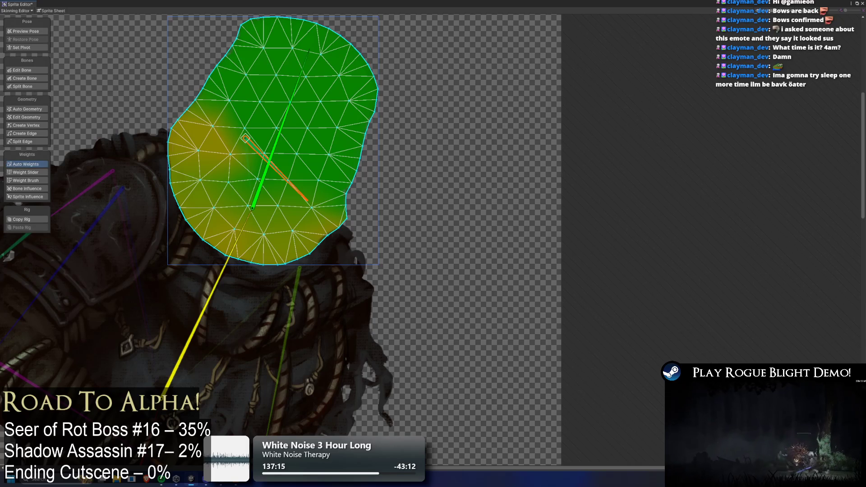
- Undo two weight changes, then in Preview Pose tilt the head, move the jaw and bend the spine
key("ctrl+z")
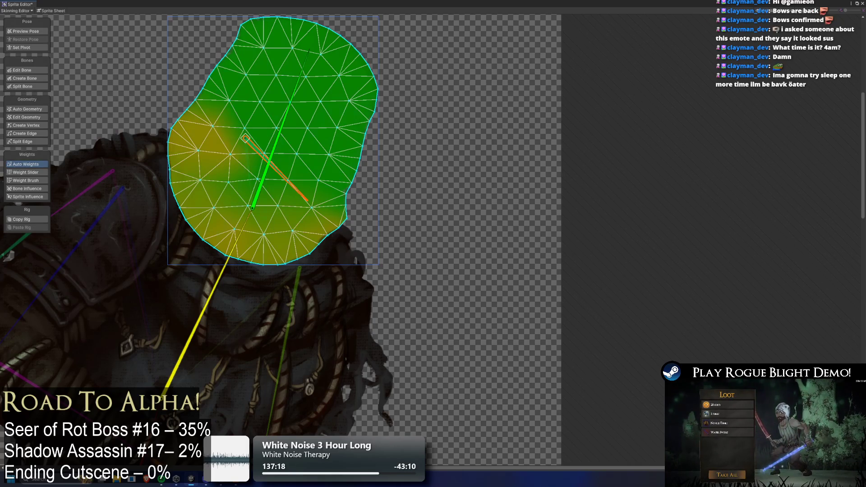
key("ctrl+z")
left_click(44, 31)
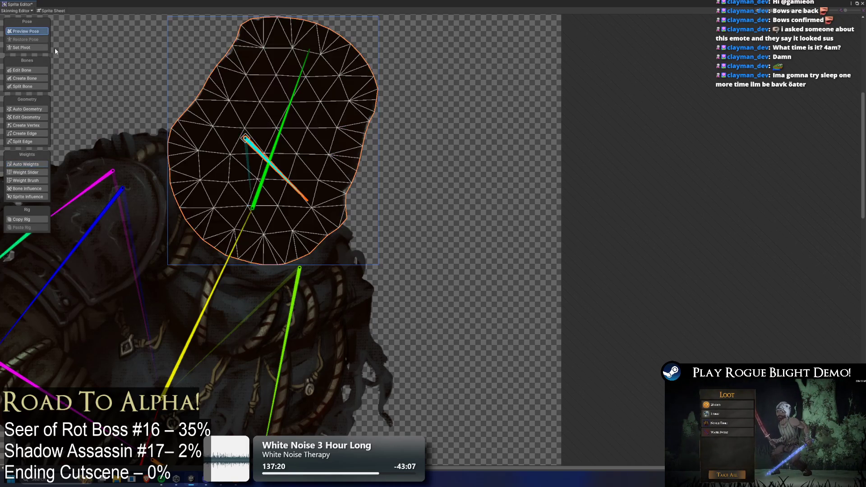
mouse_move(298, 111)
left_mouse_down()
mouse_move(325, 122)
mouse_move(333, 145)
mouse_move(293, 162)
left_mouse_up()
left_click_drag(233, 147, 230, 141)
left_click(255, 195)
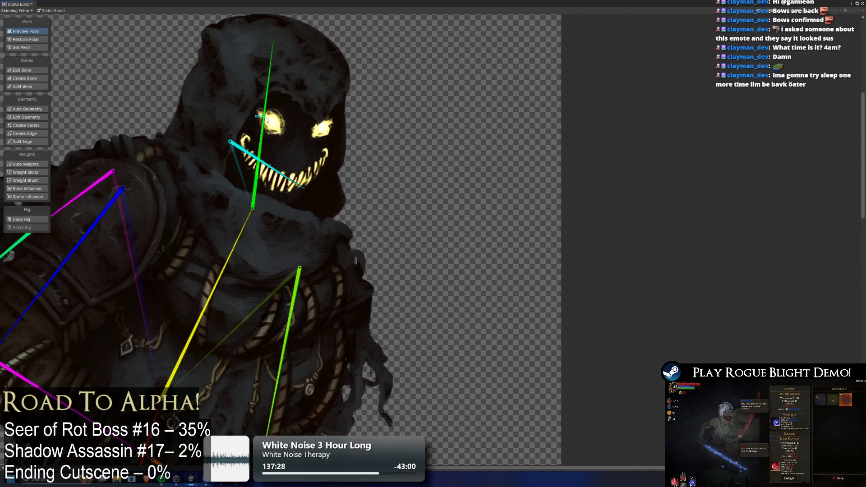
mouse_move(243, 228)
left_mouse_down()
mouse_move(276, 250)
mouse_move(234, 205)
left_mouse_up()
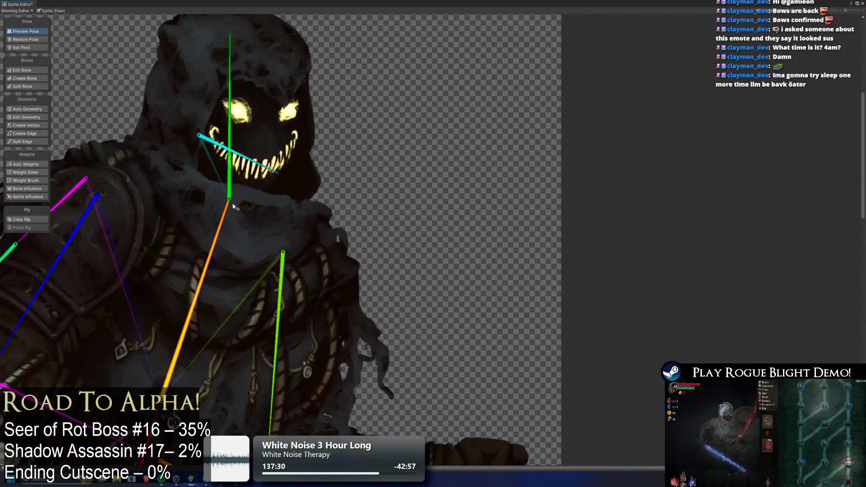
- Remove the blue arm, orange, green and forearm bones' influence from the torso and recompute its weights
left_click(40, 190)
mouse_move(213, 194)
left_mouse_down()
mouse_move(362, 85)
mouse_move(332, 132)
left_mouse_up()
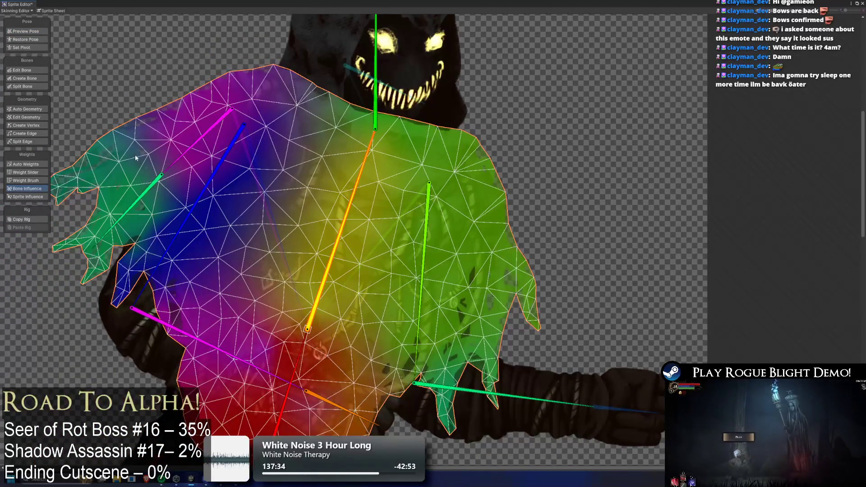
left_click(227, 165)
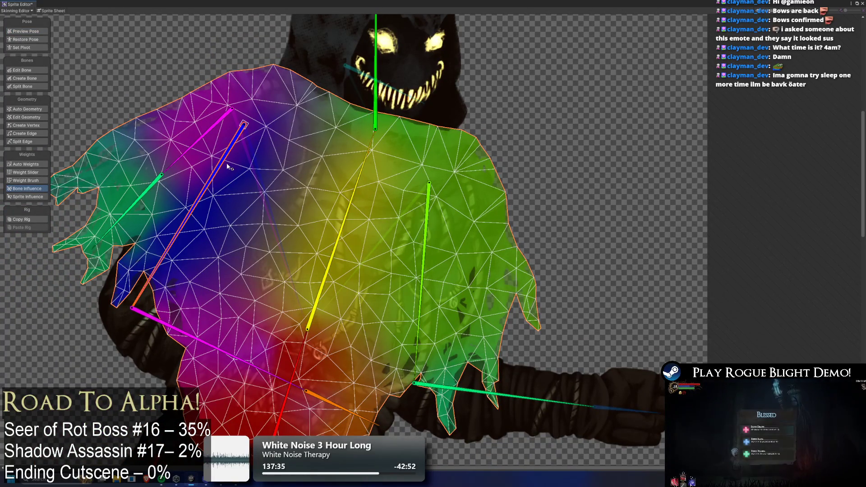
left_click(348, 406, "ctrl")
left_click(418, 370, "ctrl")
left_click(519, 398, "ctrl")
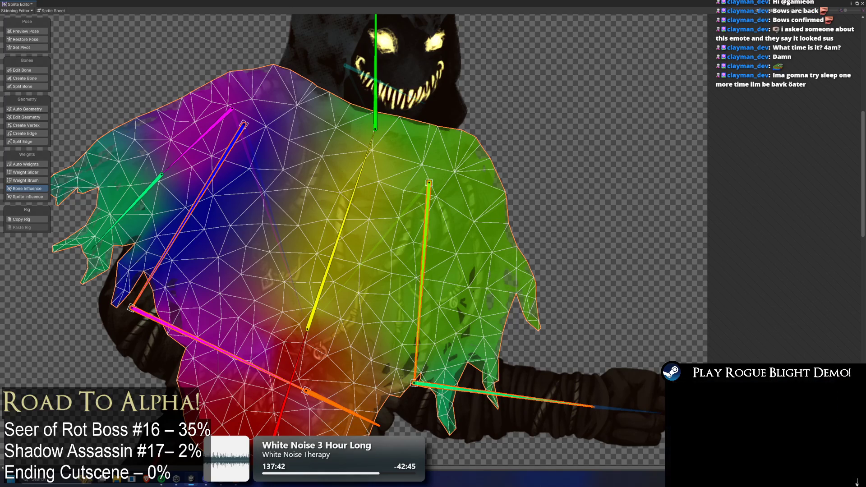
key("Delete")
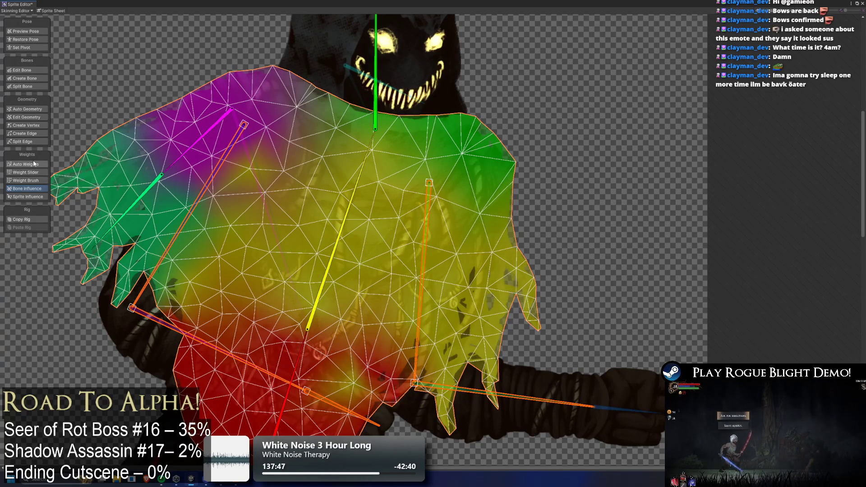
left_click(34, 163)
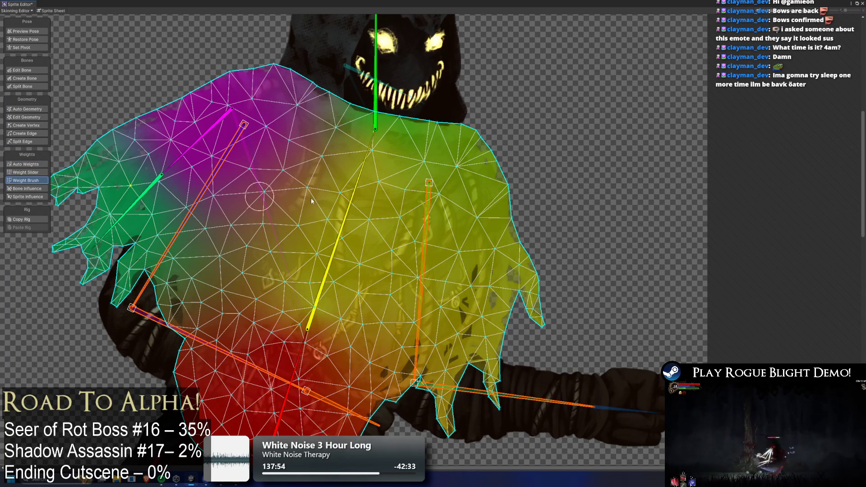
left_click(350, 206)
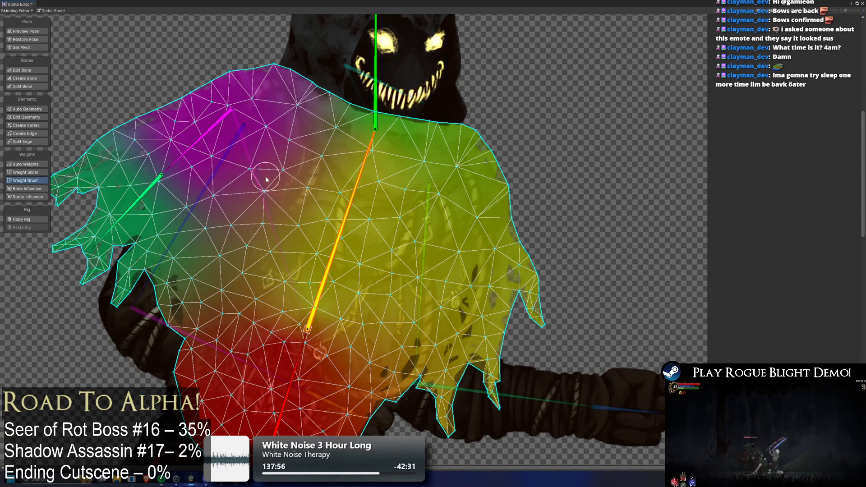
- Test the pose by bending the spine right and raising the left arm
left_click(26, 32)
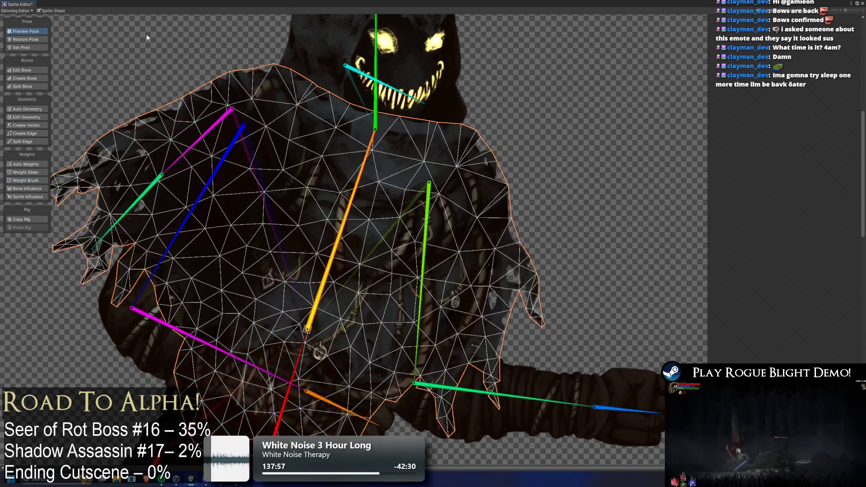
left_click_drag(358, 179, 404, 184)
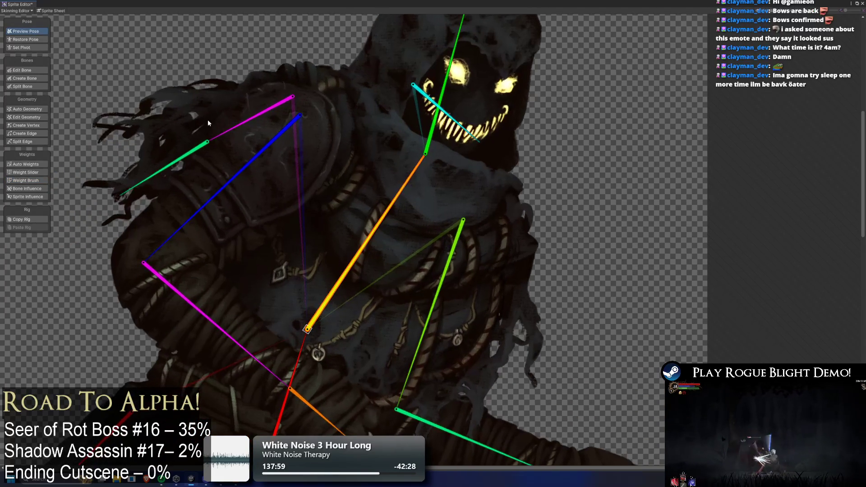
mouse_move(170, 181)
left_mouse_down()
mouse_move(154, 152)
mouse_move(176, 136)
left_mouse_up()
- Try painting orange-bone weight on the cloak, undo it and the last change, and return to mesh geometry
left_click(267, 261)
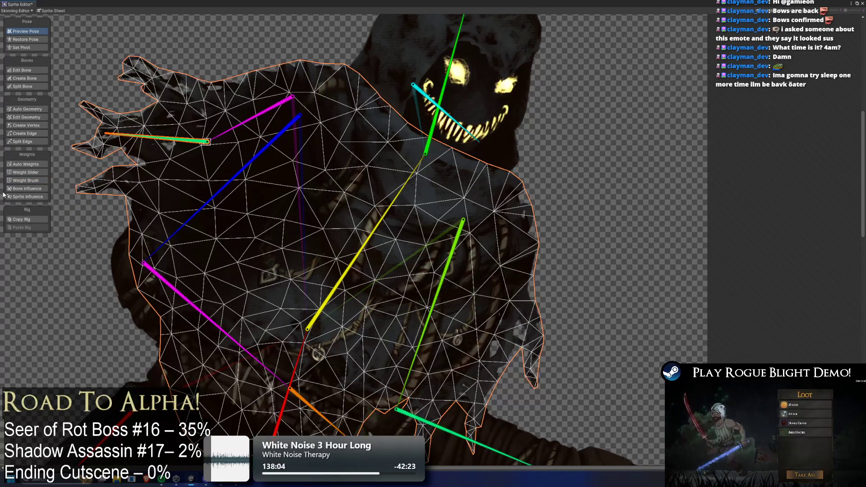
left_click(37, 179)
left_click(361, 249)
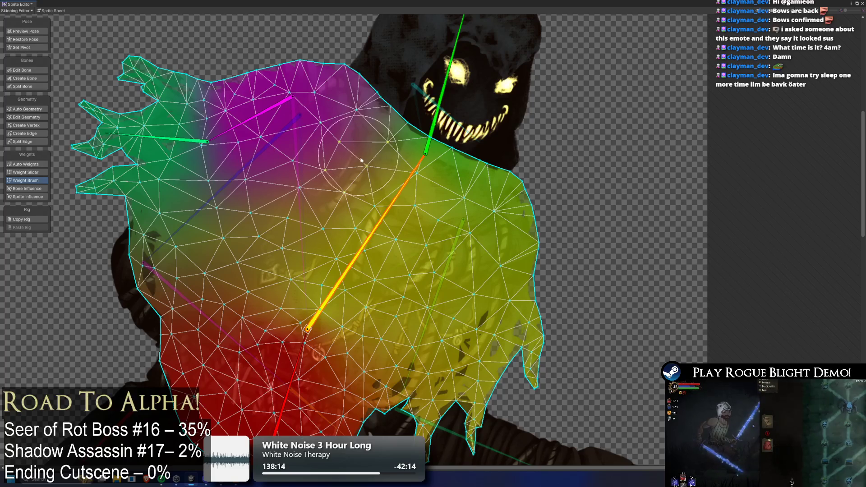
left_click(269, 100)
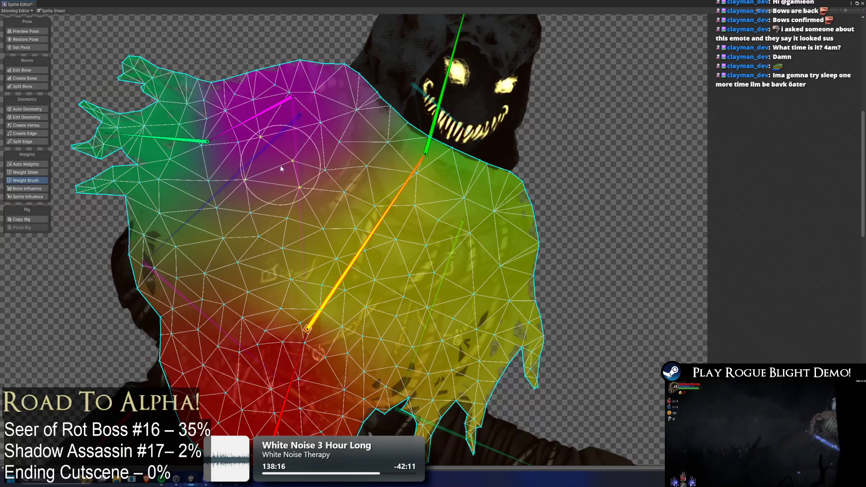
mouse_move(280, 165)
left_mouse_down()
mouse_move(293, 176)
mouse_move(175, 80)
left_mouse_up()
key("ctrl+z")
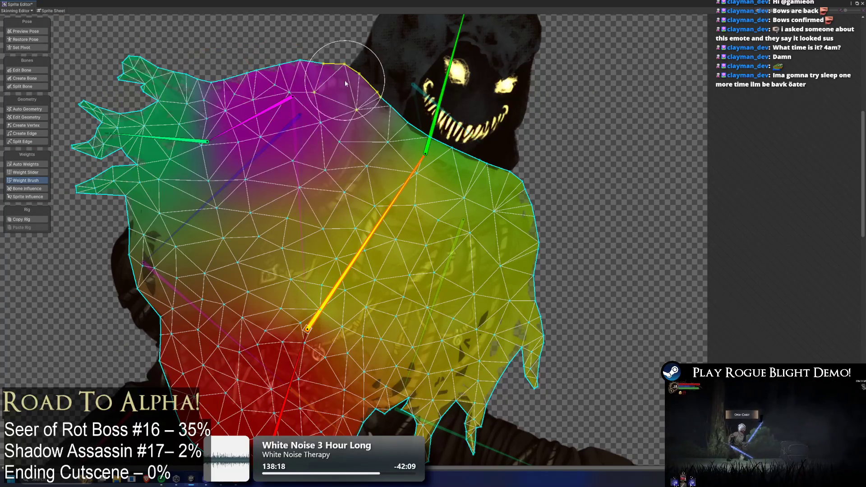
left_click(257, 122)
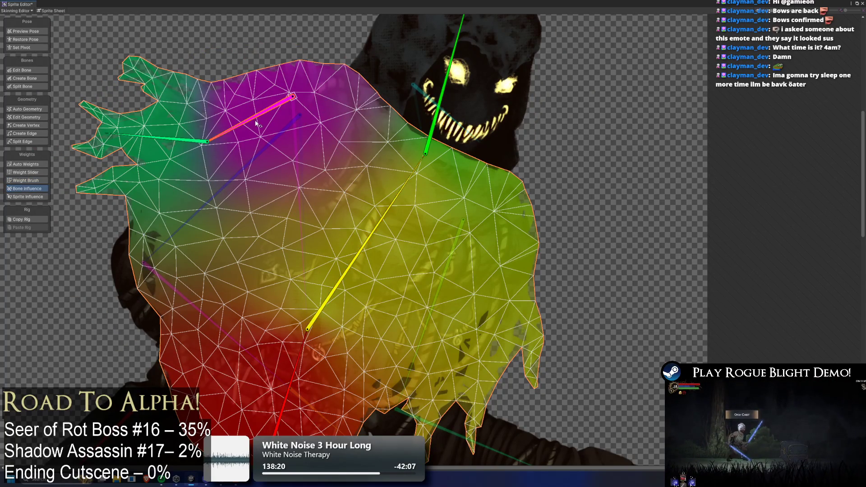
key("ctrl+z")
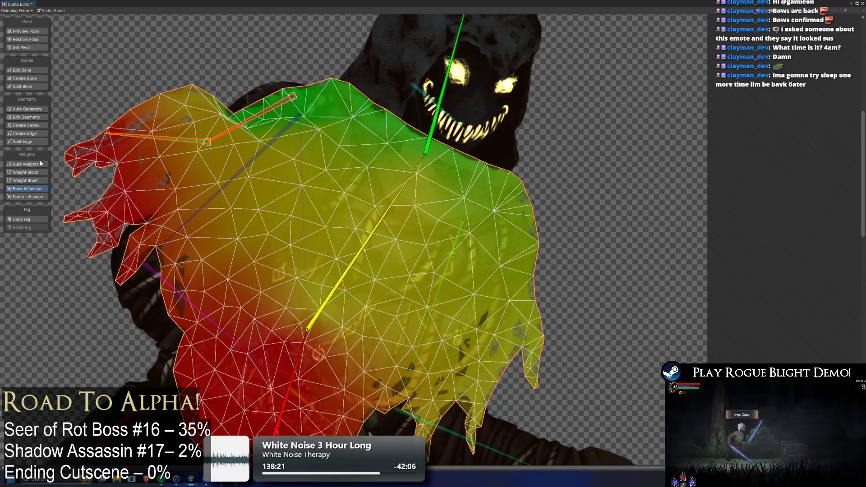
left_click(43, 110)
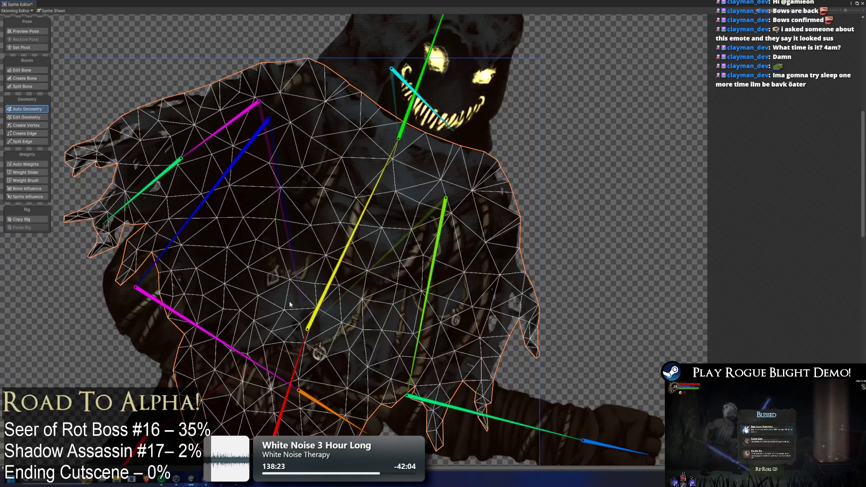
- Regenerate automatic weights, rotate the yellow spine bone to test, and inspect the head bone's influence
left_click(28, 164)
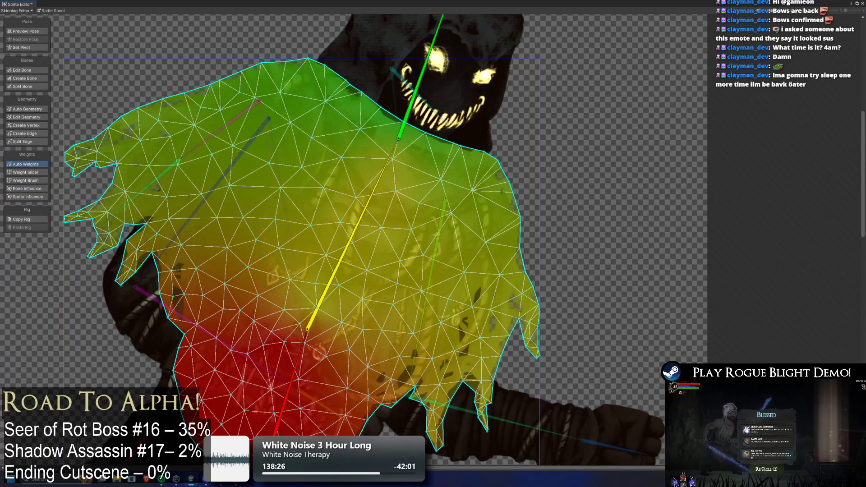
mouse_move(390, 179)
left_mouse_down()
mouse_move(300, 91)
mouse_move(285, 91)
mouse_move(296, 77)
mouse_move(323, 75)
left_mouse_up()
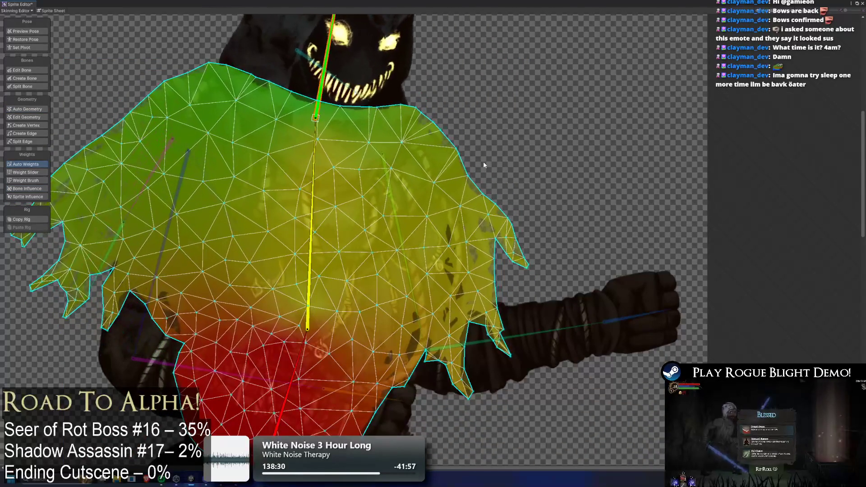
left_click(26, 180)
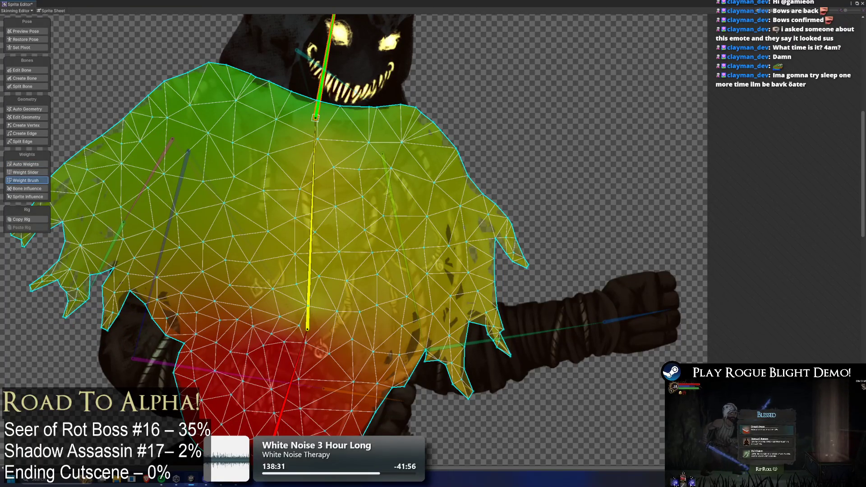
left_click(27, 189)
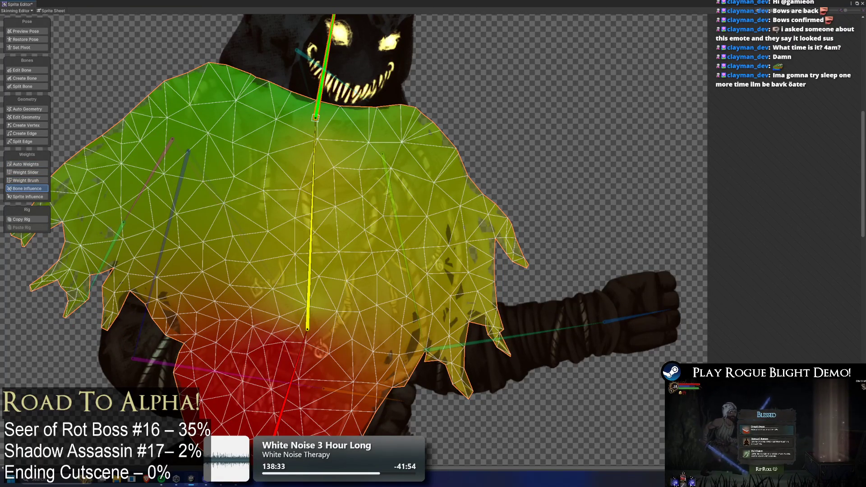
left_click(347, 107)
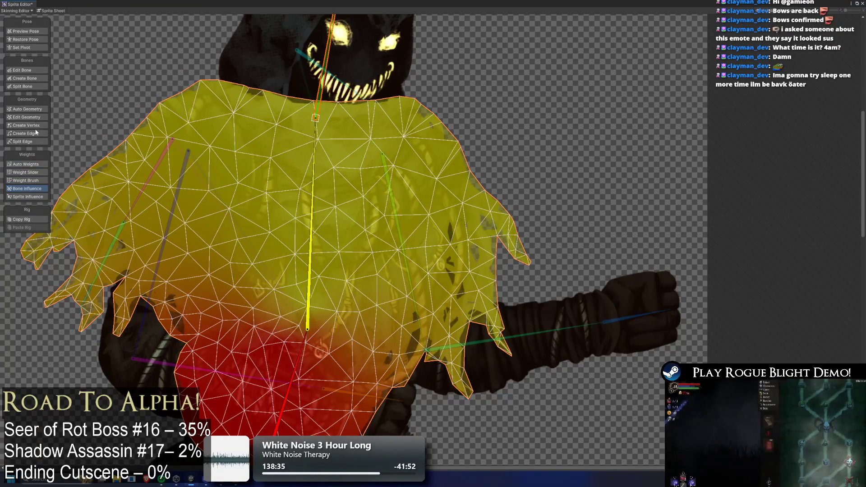
key("shift+a")
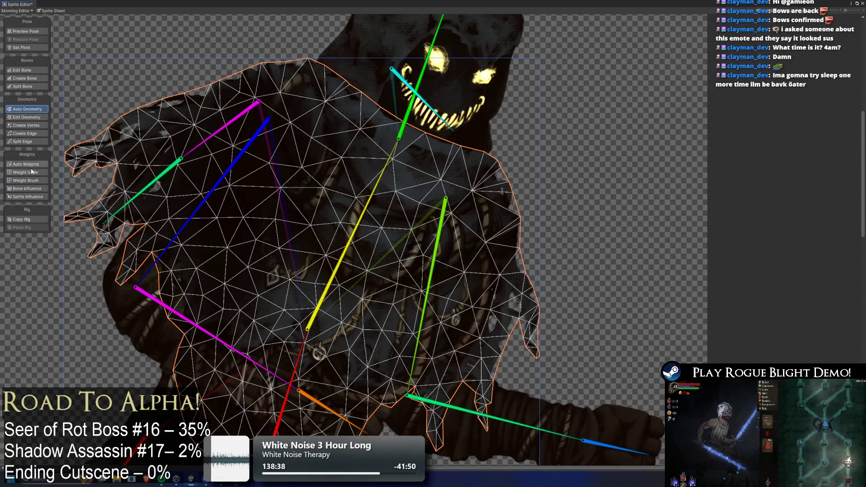
- Try three head-bone weight strokes around the mouth, undoing each one
left_click(27, 164)
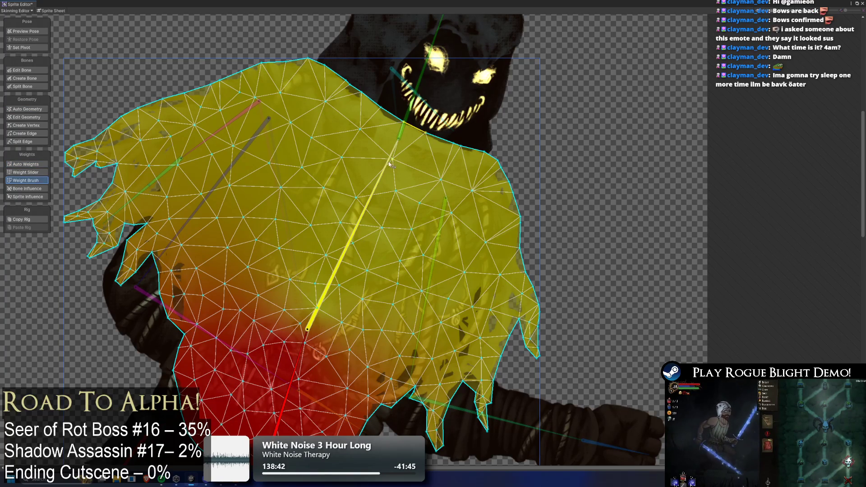
left_click(411, 104)
left_click_drag(406, 122, 470, 122)
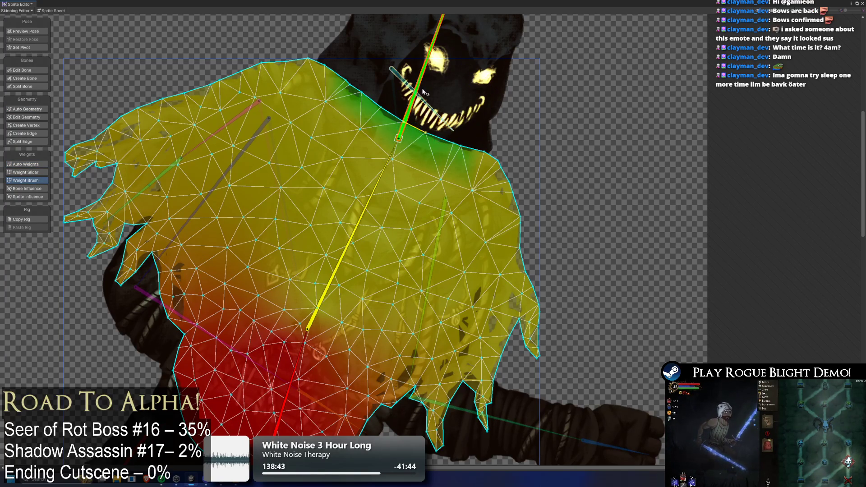
key("ctrl+z")
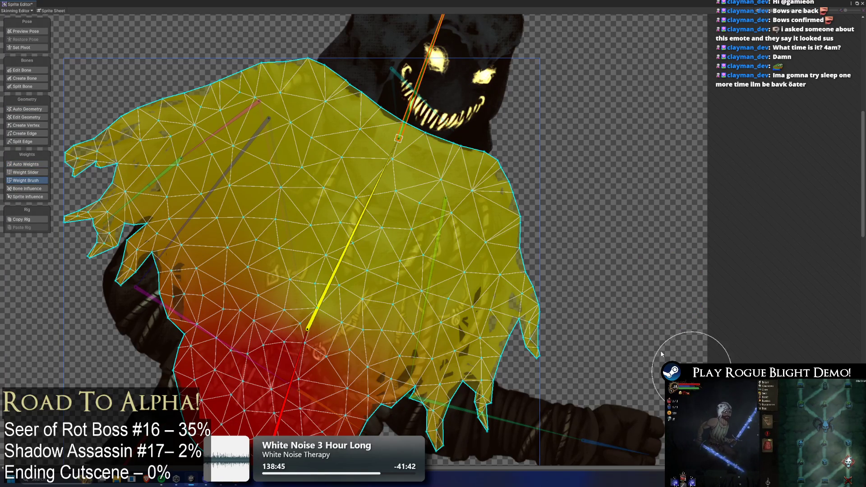
mouse_move(374, 64)
left_mouse_down()
mouse_move(476, 125)
mouse_move(361, 94)
left_mouse_up()
key("ctrl+z")
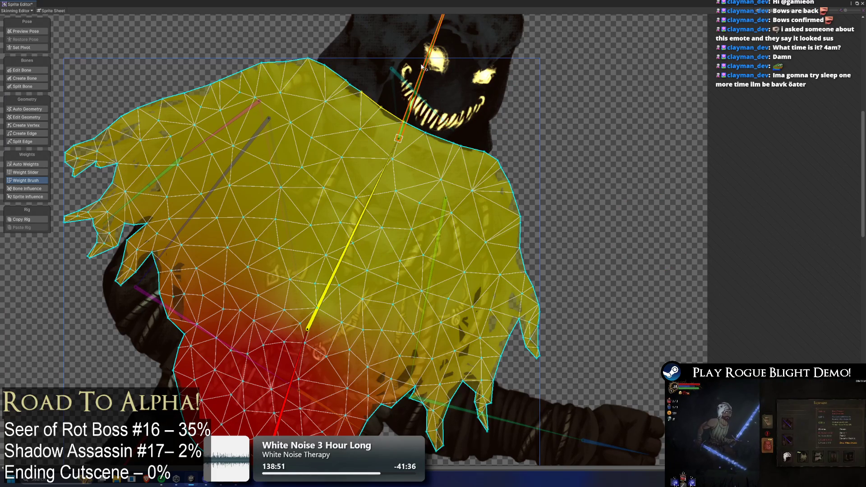
left_click_drag(409, 71, 508, 136)
key("ctrl+z")
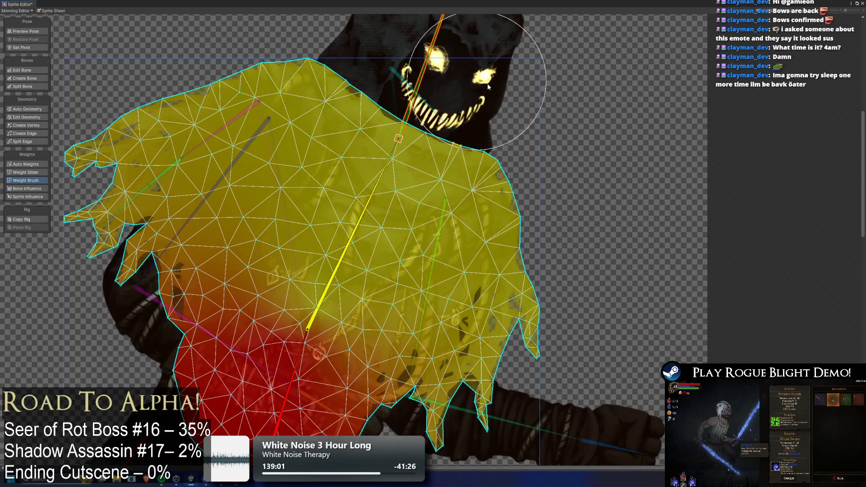
scroll(480, 86, "down", 2)
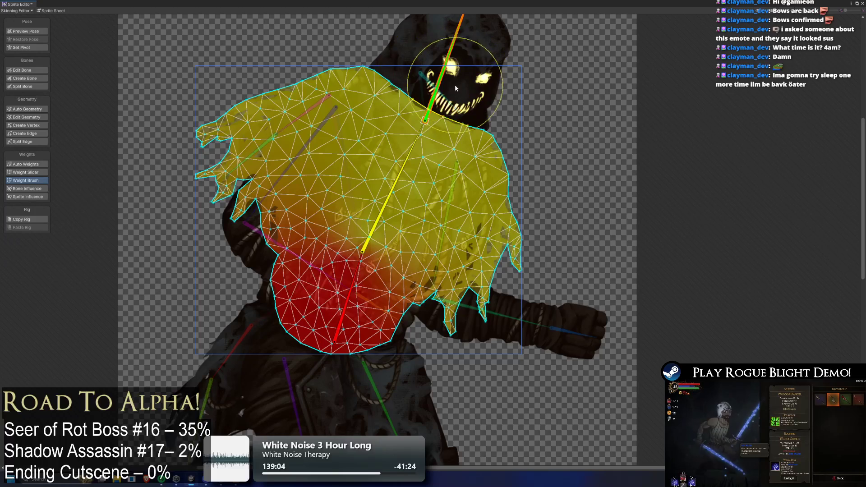
- Paint green head-bone weight along the cloak's top edge near the neck, testing with head rotations
left_click_drag(417, 83, 462, 103)
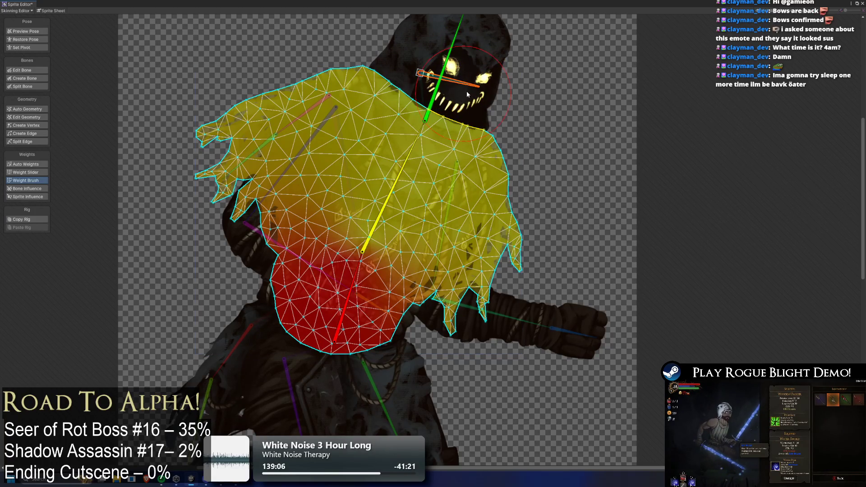
key("ctrl+z")
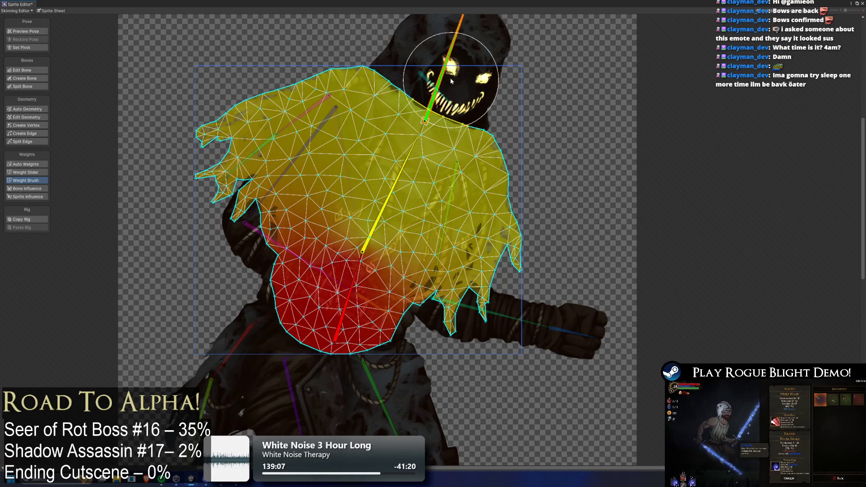
mouse_move(446, 80)
left_mouse_down()
mouse_move(434, 64)
mouse_move(440, 61)
mouse_move(428, 63)
left_mouse_up()
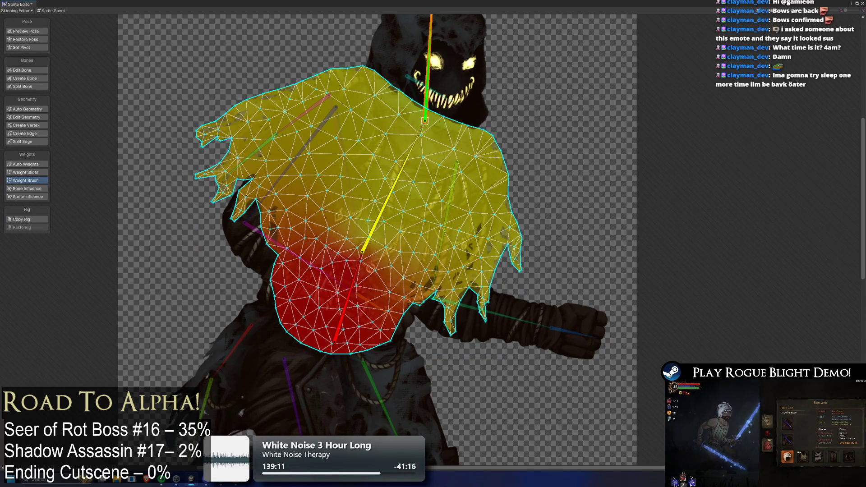
mouse_move(455, 74)
left_mouse_down()
mouse_move(410, 62)
mouse_move(451, 85)
mouse_move(503, 71)
mouse_move(399, 64)
mouse_move(442, 98)
left_mouse_up()
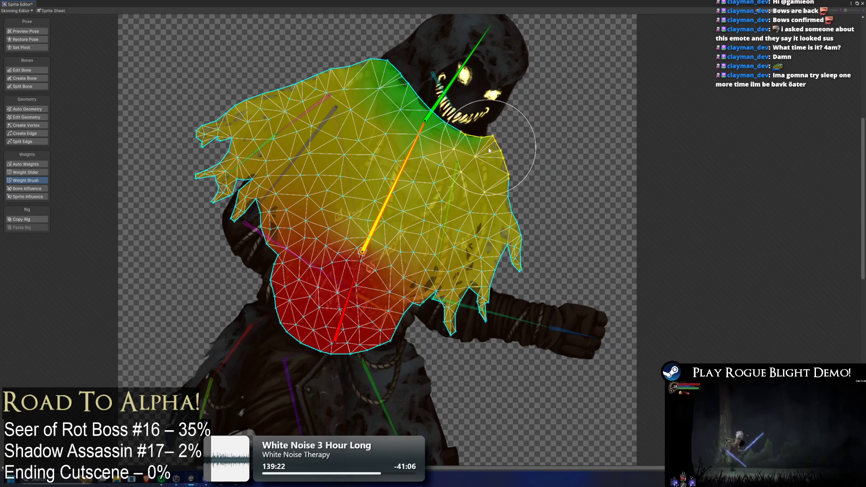
left_click_drag(459, 79, 424, 66)
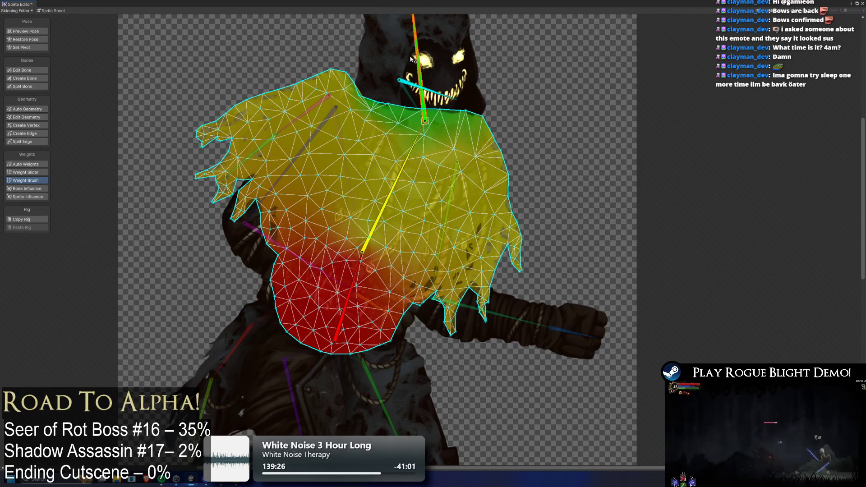
mouse_move(362, 51)
left_mouse_down()
mouse_move(358, 37)
mouse_move(337, 53)
mouse_move(345, 64)
mouse_move(382, 71)
mouse_move(351, 67)
mouse_move(349, 34)
mouse_move(373, 47)
mouse_move(410, 48)
left_mouse_up()
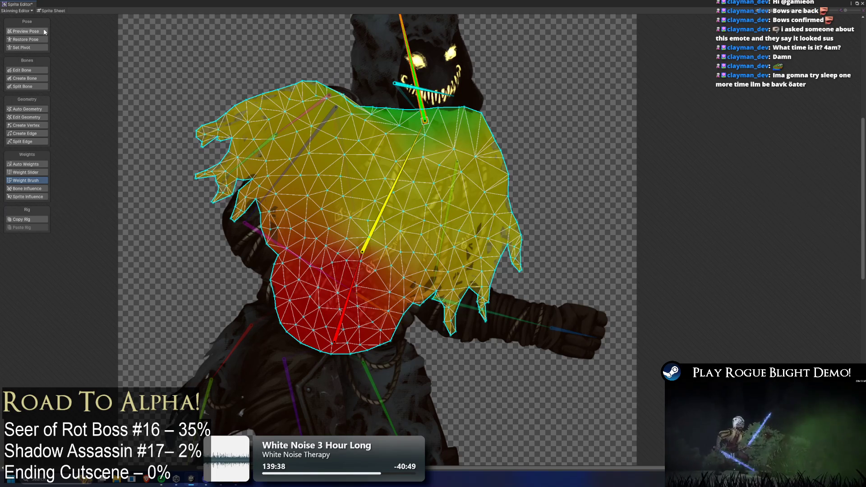
- Test a head tilt in pose preview and paint extra head weight on the torso-cloak mesh's top edge
left_click(26, 32)
left_click(191, 35)
left_click_drag(411, 61, 473, 60)
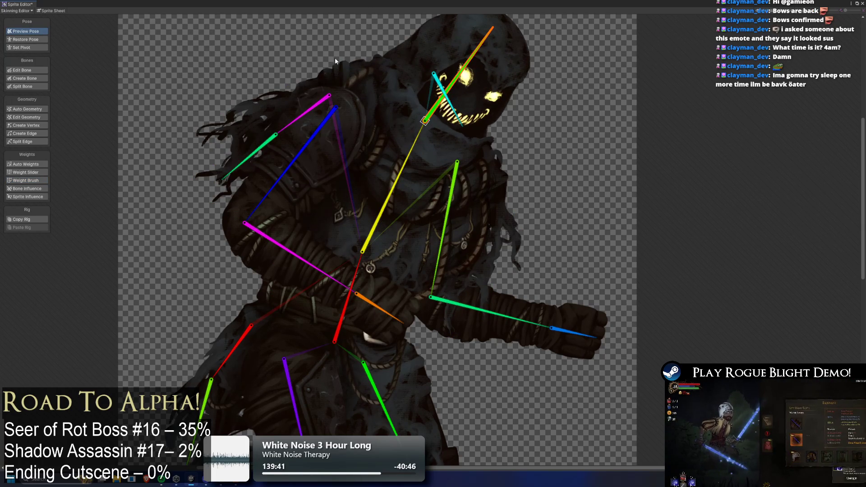
left_click(27, 181)
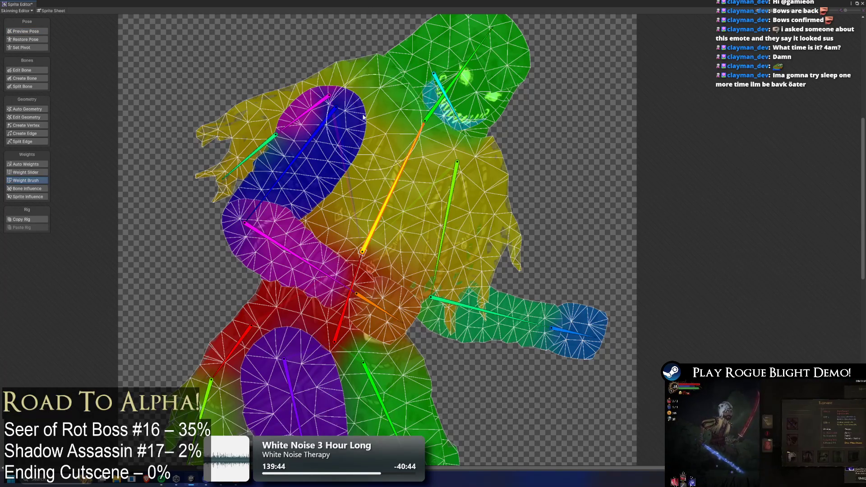
left_click(368, 72)
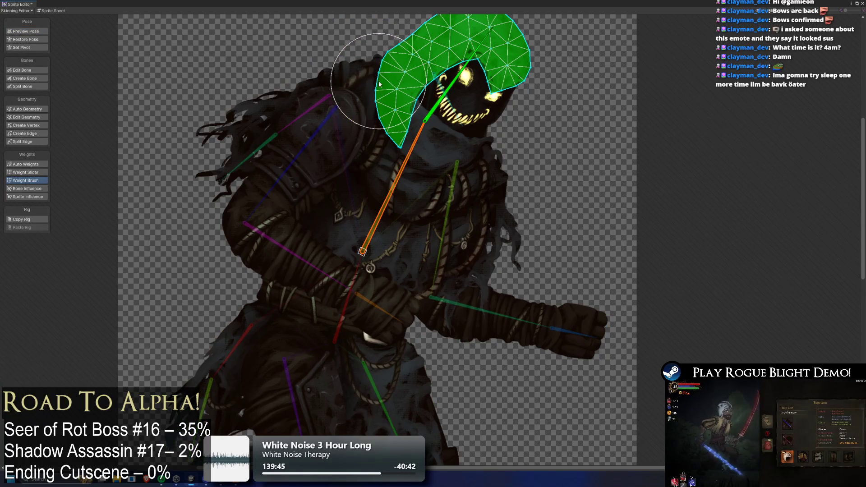
left_click(445, 228)
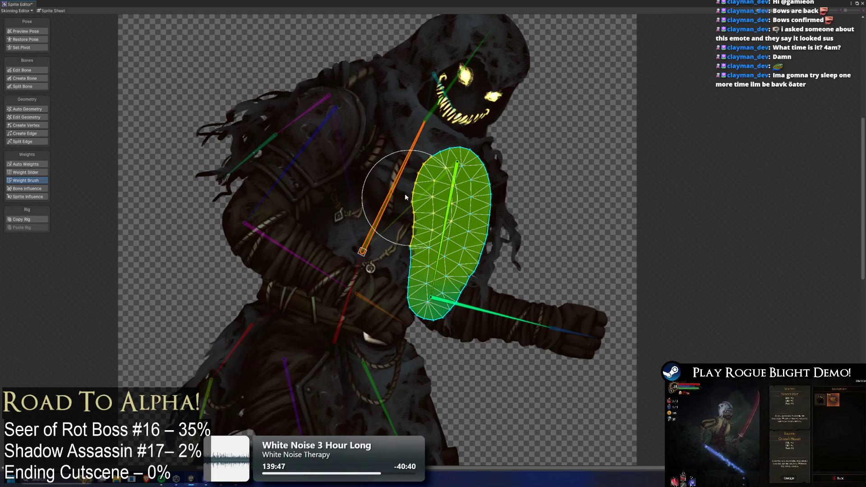
left_click(399, 110)
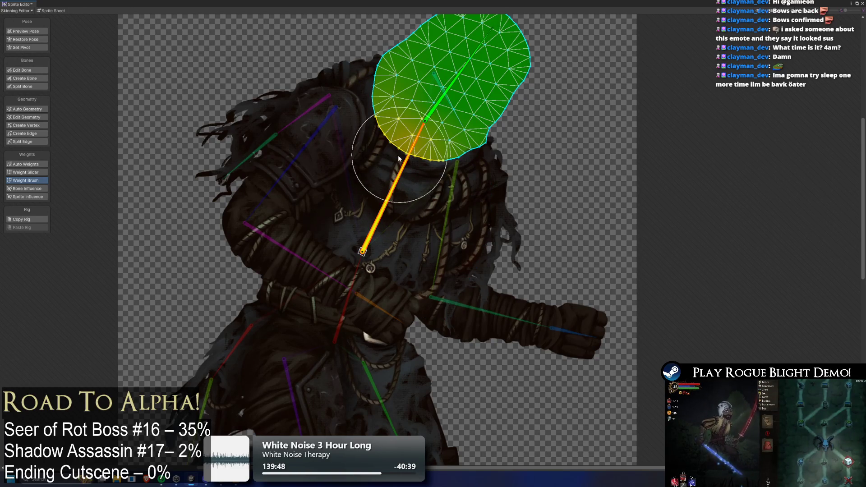
left_click(390, 234)
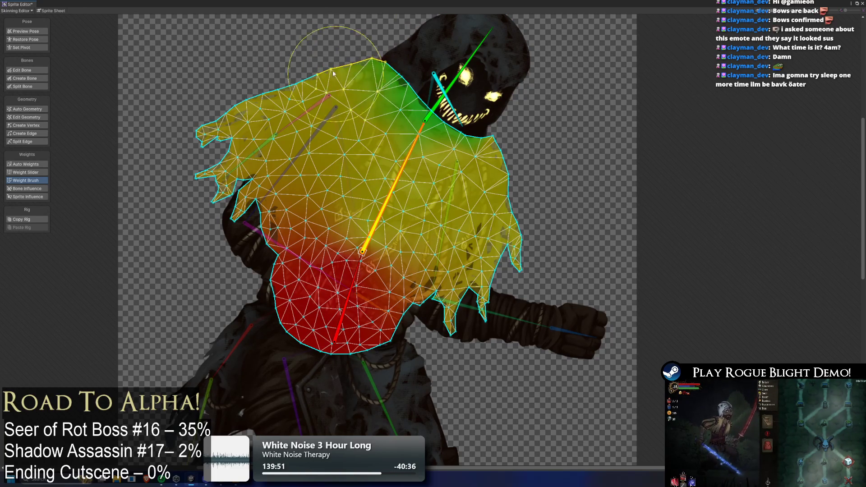
mouse_move(333, 72)
left_mouse_down()
mouse_move(357, 67)
mouse_move(347, 59)
left_mouse_up()
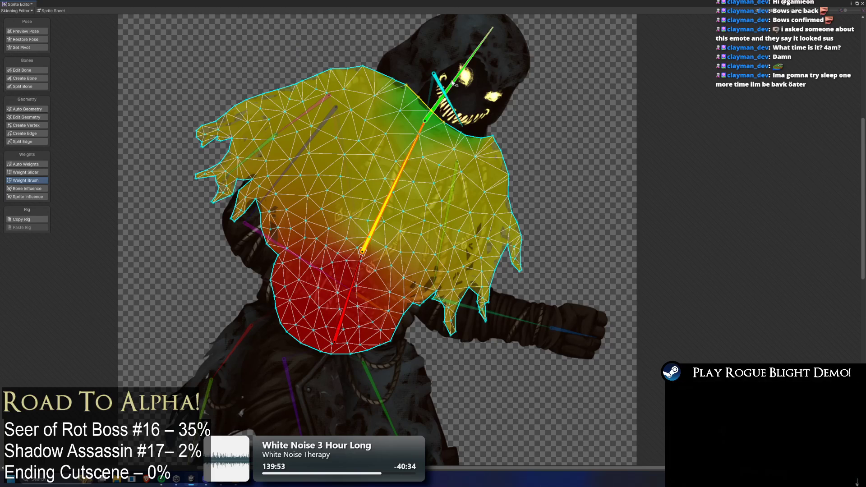
left_click(25, 31)
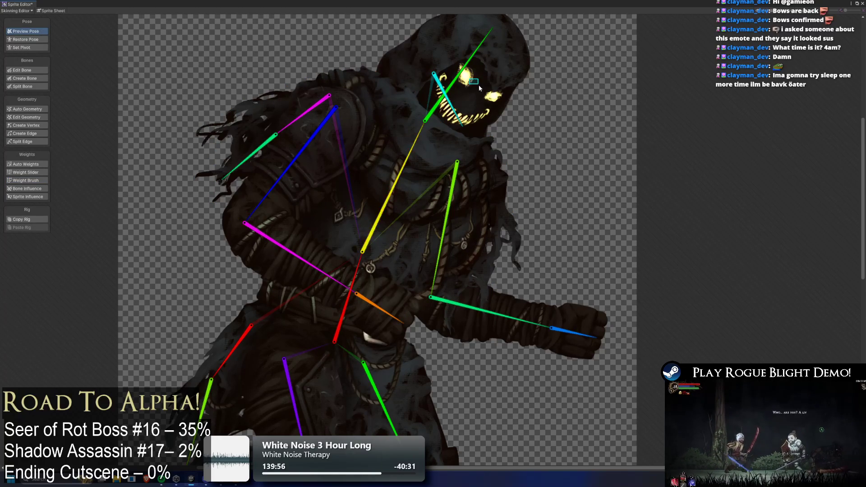
mouse_move(488, 90)
left_mouse_down()
mouse_move(459, 60)
mouse_move(431, 51)
mouse_move(418, 58)
mouse_move(423, 47)
left_mouse_up()
- Select the cloak mesh and paint upper- and lower-arm bone weights onto the left shoulder spikes
scroll(418, 58, "down", 3)
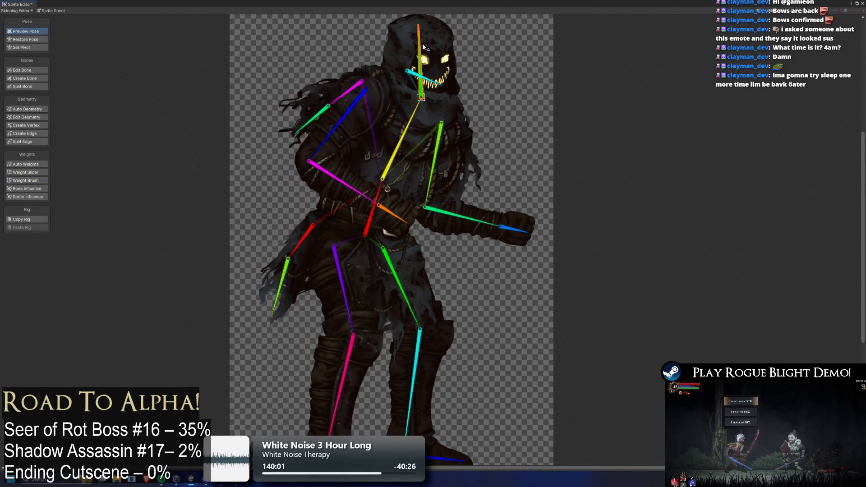
left_click(369, 96)
scroll(334, 92, "up", 5)
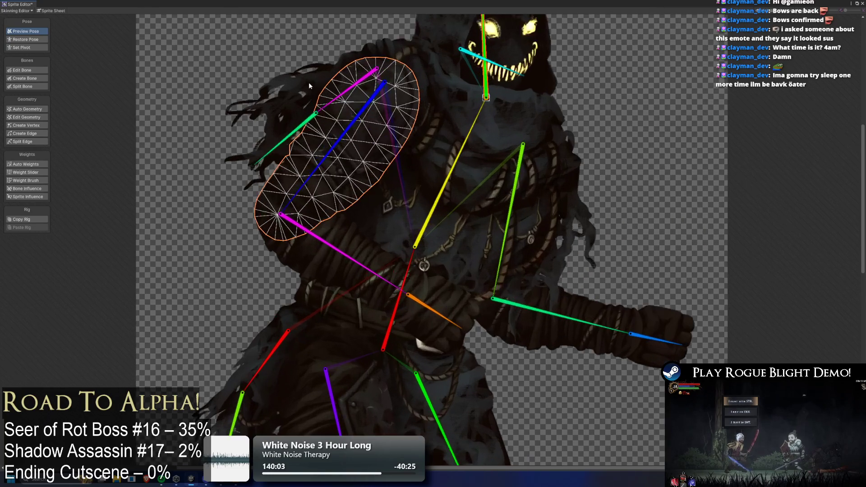
left_click(38, 191)
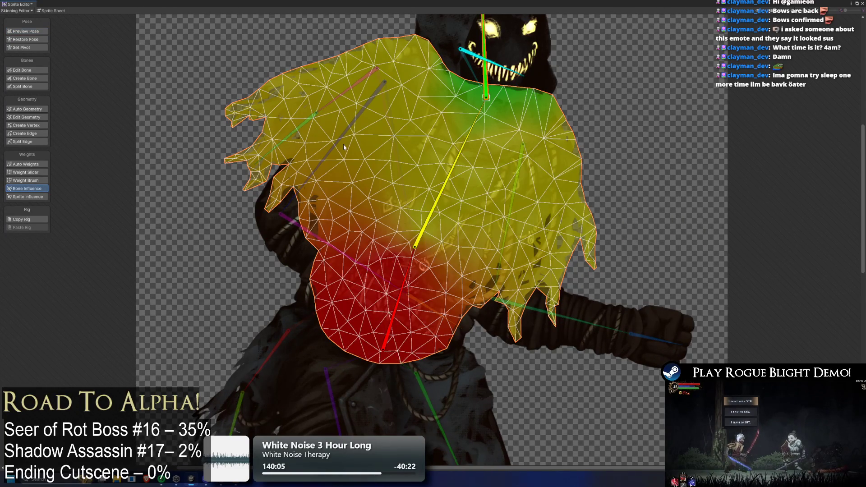
left_click(34, 182)
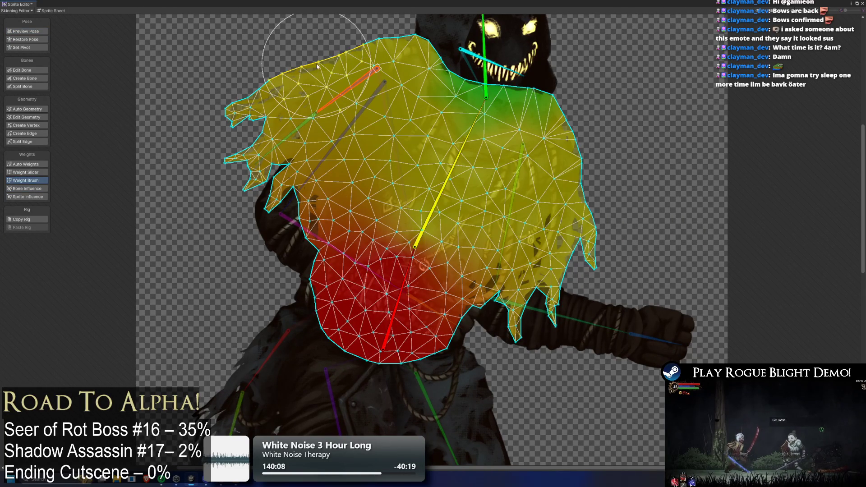
mouse_move(317, 66)
left_mouse_down()
mouse_move(298, 86)
mouse_move(339, 54)
mouse_move(252, 122)
mouse_move(262, 144)
mouse_move(334, 82)
mouse_move(264, 164)
mouse_move(239, 137)
mouse_move(254, 161)
mouse_move(250, 180)
mouse_move(262, 108)
mouse_move(266, 122)
left_mouse_up()
left_click(264, 164)
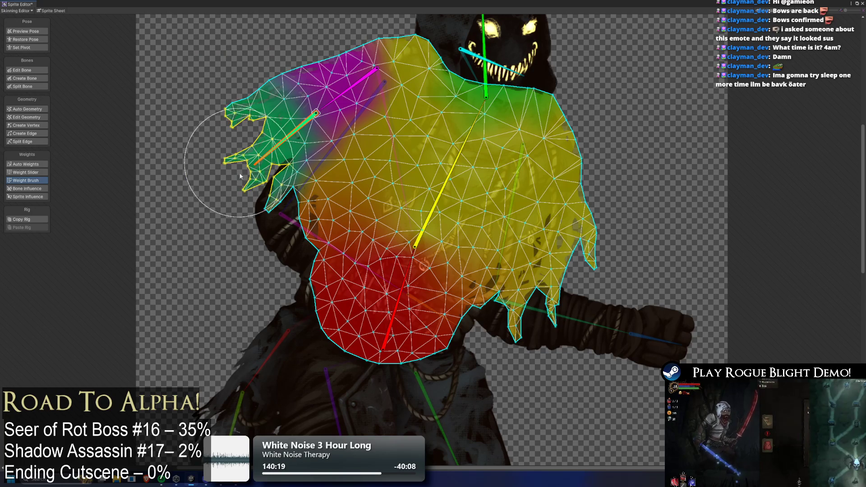
left_click_drag(222, 174, 232, 126)
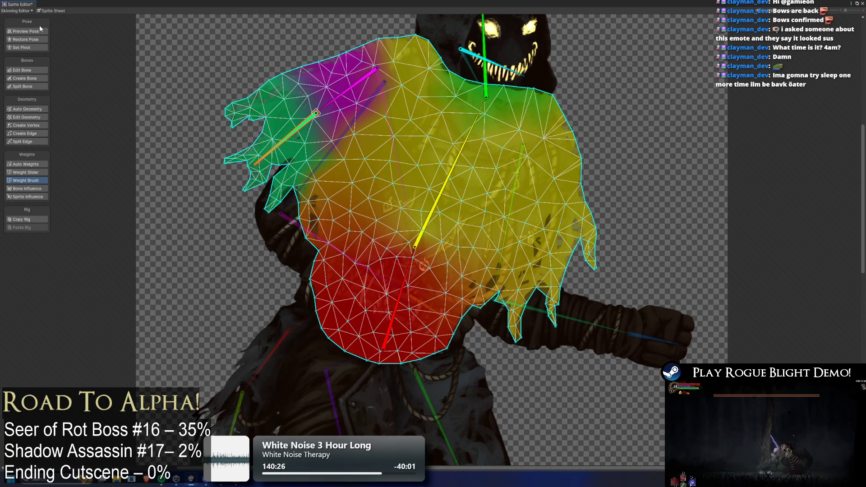
- Raise the upper arm in pose preview to test how the shoulder spikes deform
left_click(25, 31)
mouse_move(279, 155)
left_mouse_down()
mouse_move(259, 125)
mouse_move(251, 149)
left_mouse_up()
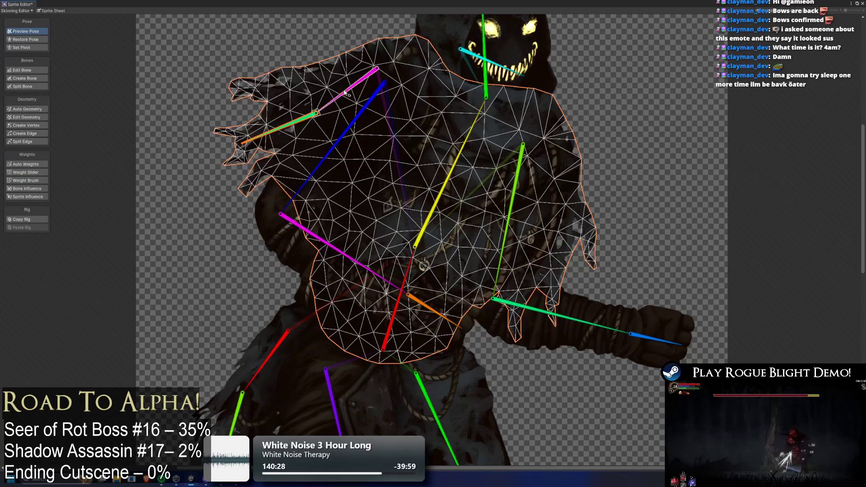
left_click(329, 107)
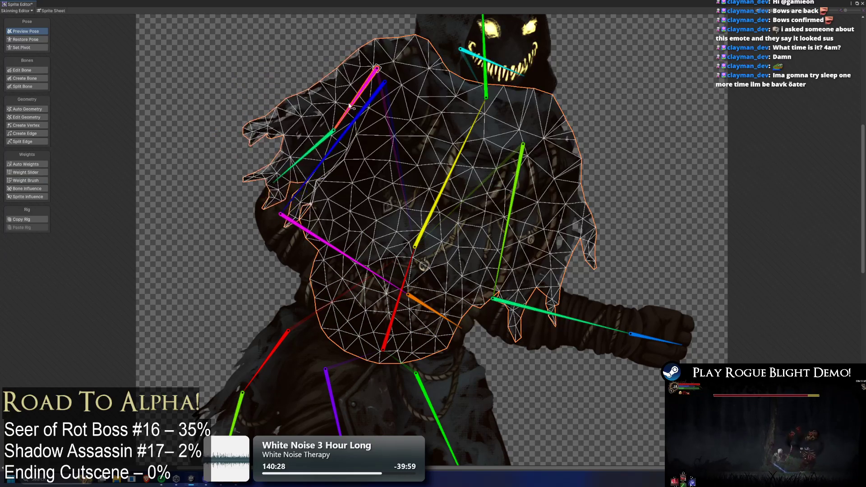
left_click(189, 40)
left_click_drag(337, 96, 334, 89)
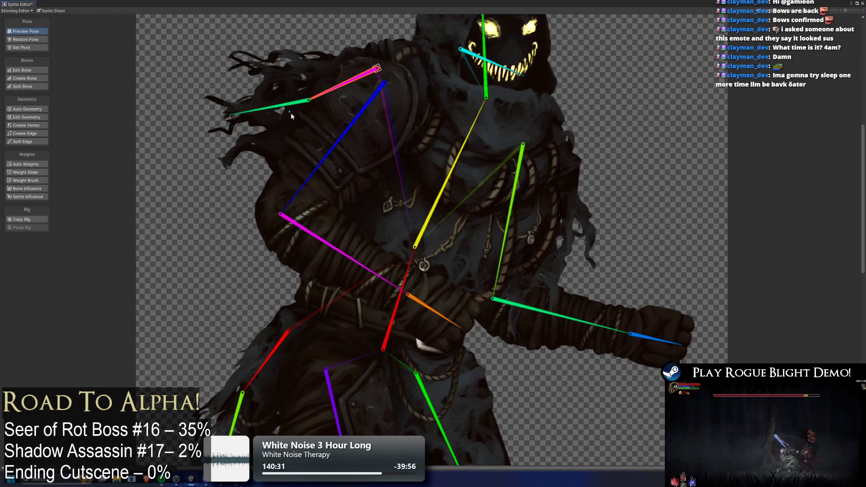
left_click(320, 133)
- Show the arm sprite's bone influences, then try adding the upper bone and undo it
left_click(36, 197)
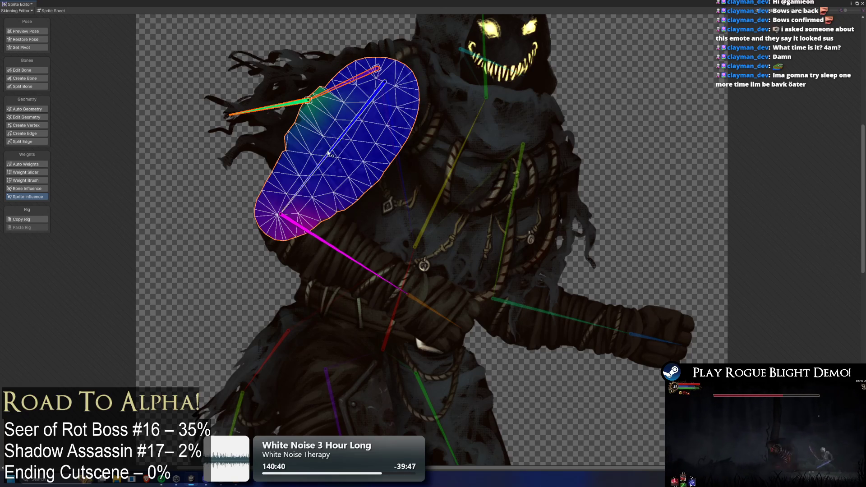
left_click_drag(377, 116, 351, 103)
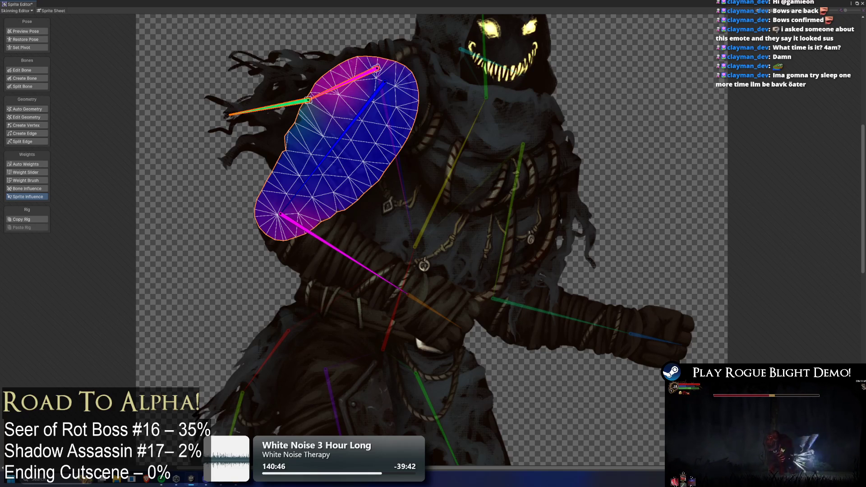
key("ctrl+z")
- Inspect the upper- and lower-arm sprites and remove the long upper bone from the lower-arm mesh
left_click(325, 165)
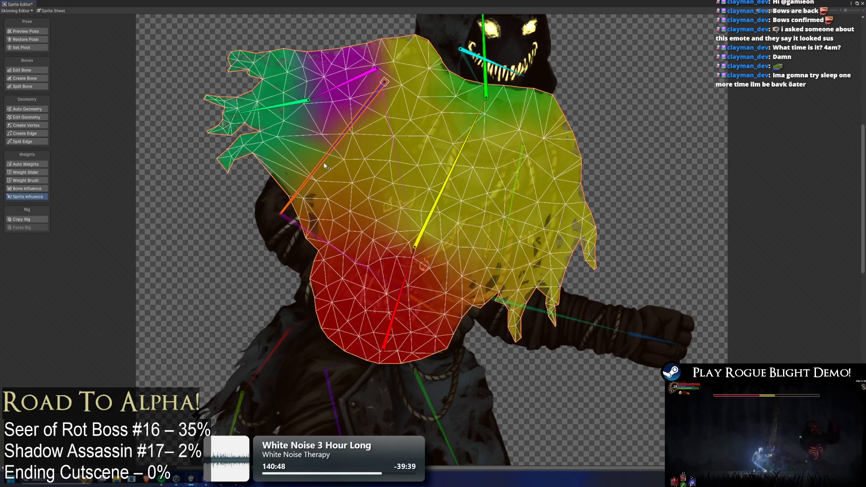
left_click(264, 218)
left_click(280, 168)
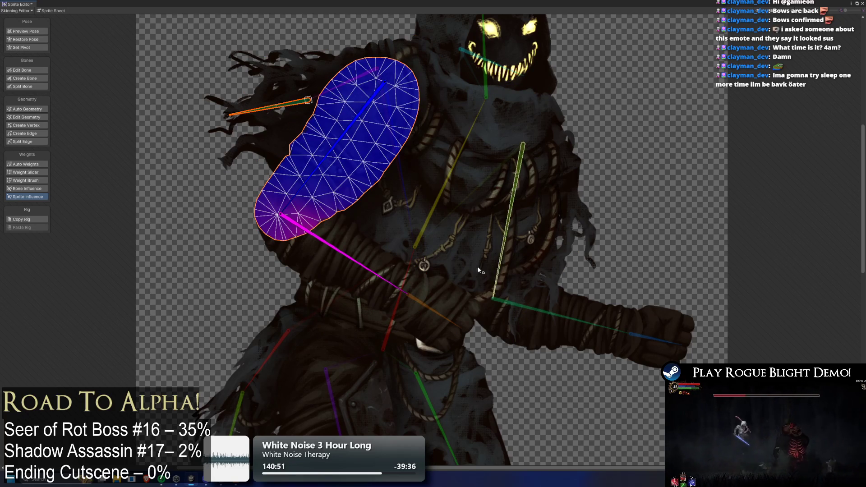
left_click(385, 144)
mouse_move(385, 144)
left_mouse_down()
mouse_move(361, 172)
mouse_move(383, 135)
mouse_move(416, 229)
mouse_move(375, 280)
mouse_move(314, 290)
left_mouse_up()
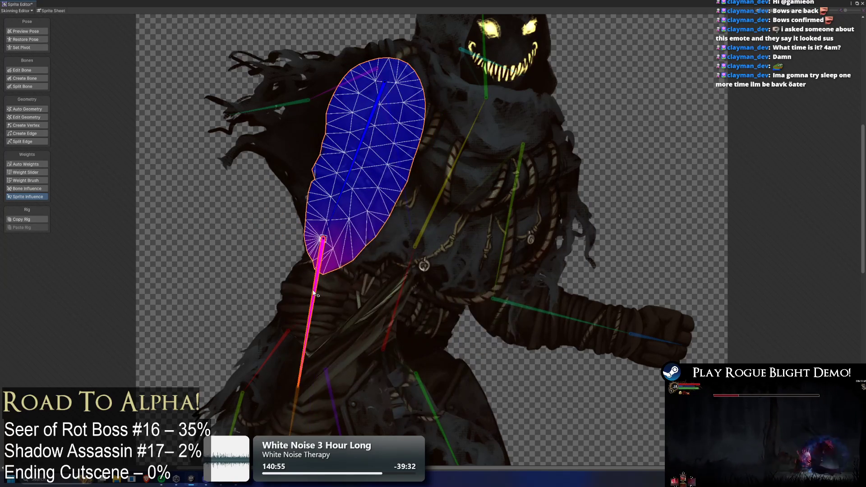
left_click(304, 305)
left_click(303, 305)
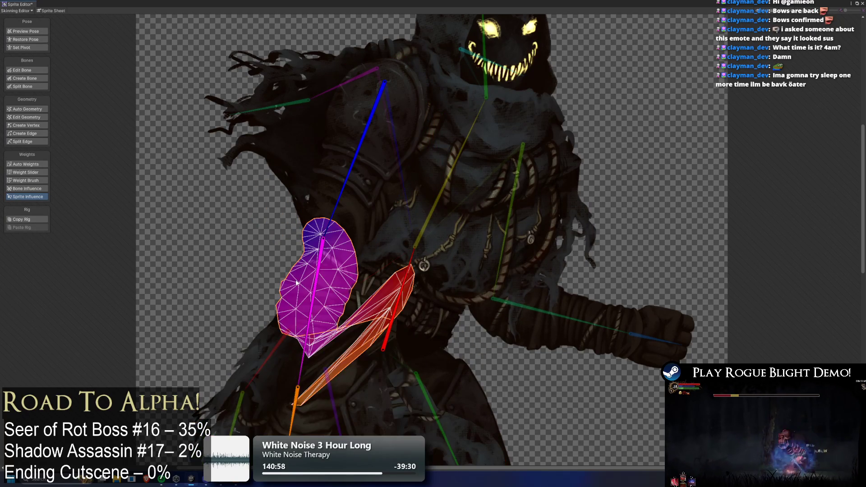
scroll(389, 208, "down", 3)
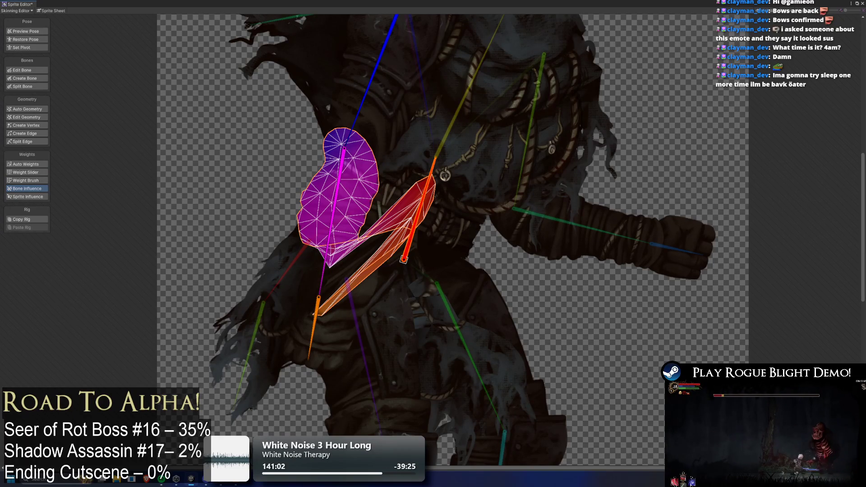
left_click(314, 313)
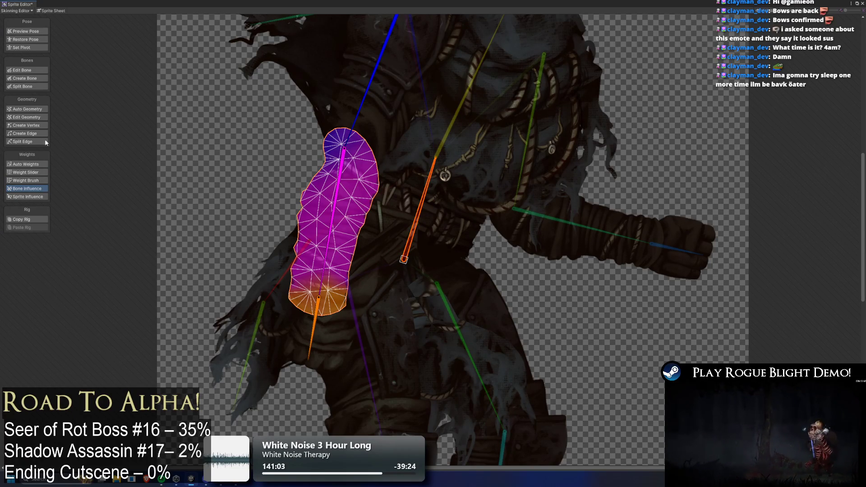
left_click(362, 102)
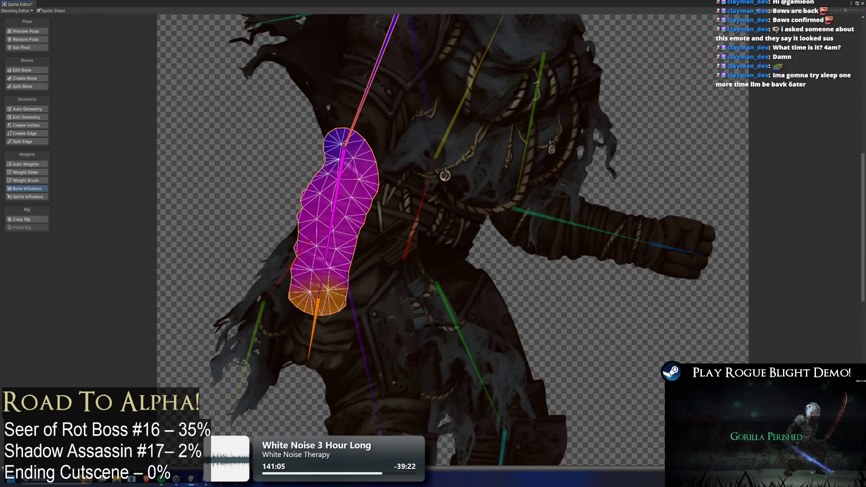
key("ctrl+z")
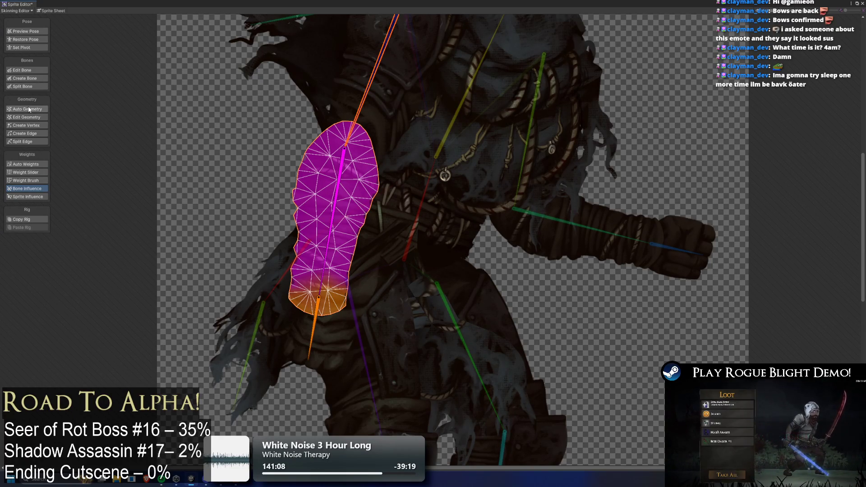
- Delete the red forearm bone from the lower arm sprite's bone influences
left_click(22, 166)
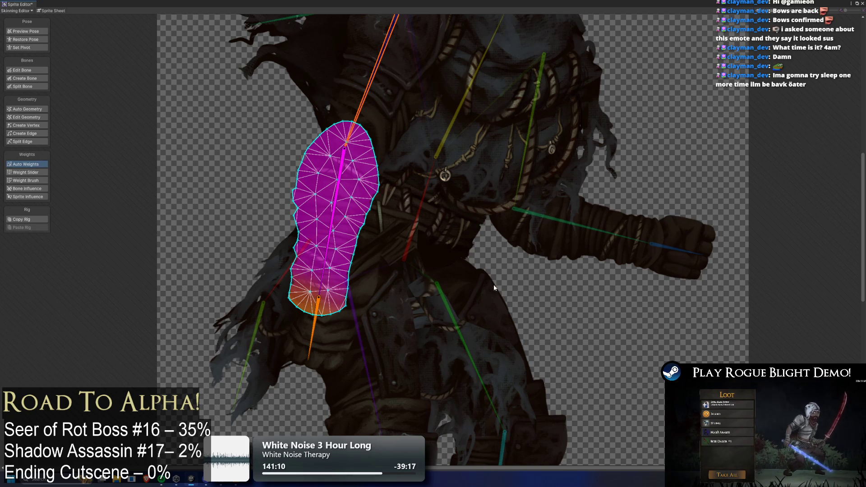
left_click(355, 81)
left_click(344, 111)
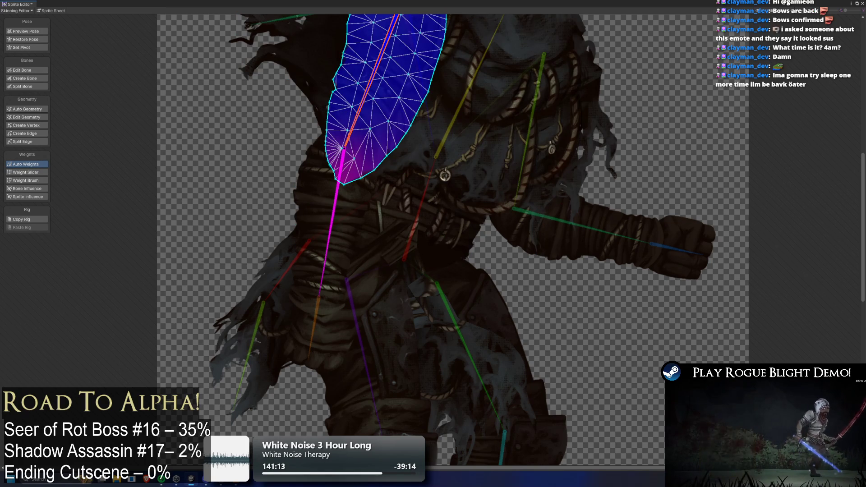
scroll(423, 218, "down", 3)
scroll(324, 133, "up", 3)
left_click(291, 371)
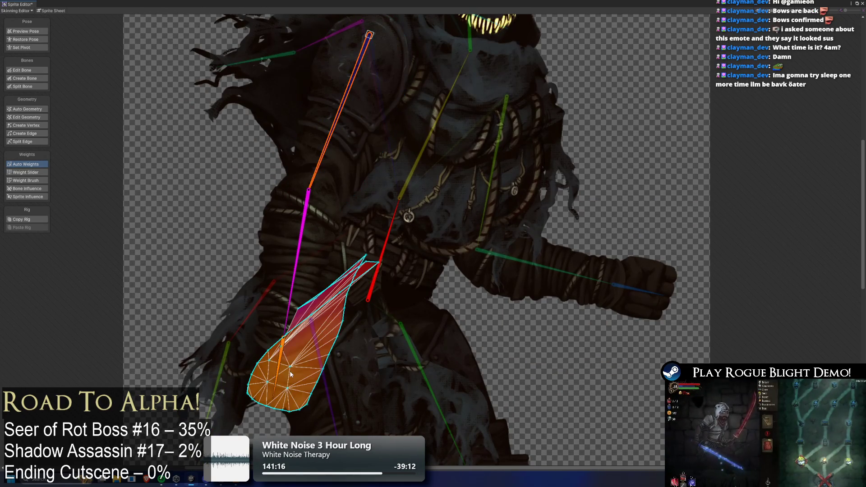
left_click(45, 188)
left_click(385, 251)
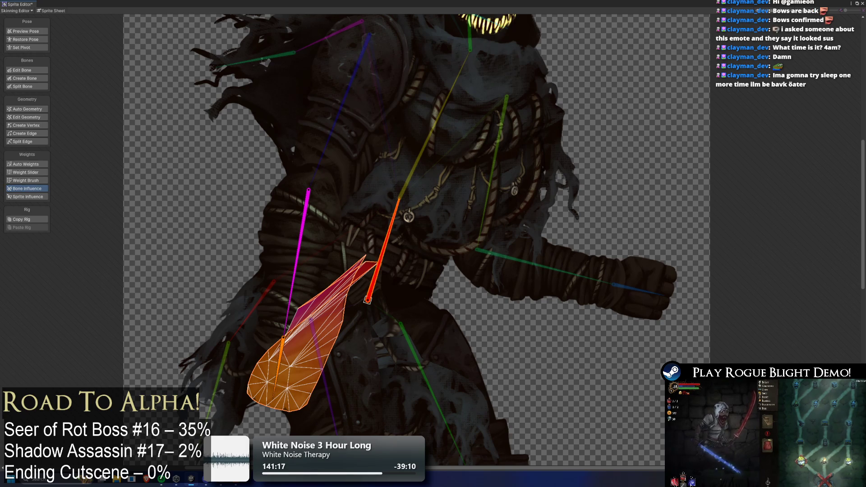
key("Delete")
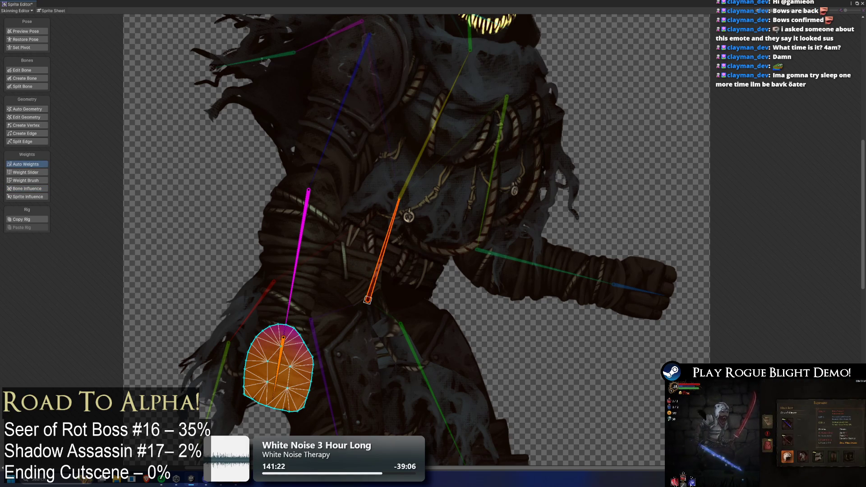
- Check the forearm mesh's bone influences, then swing the forearm in pose preview to test it
left_click_drag(537, 210, 445, 235)
left_click(428, 232)
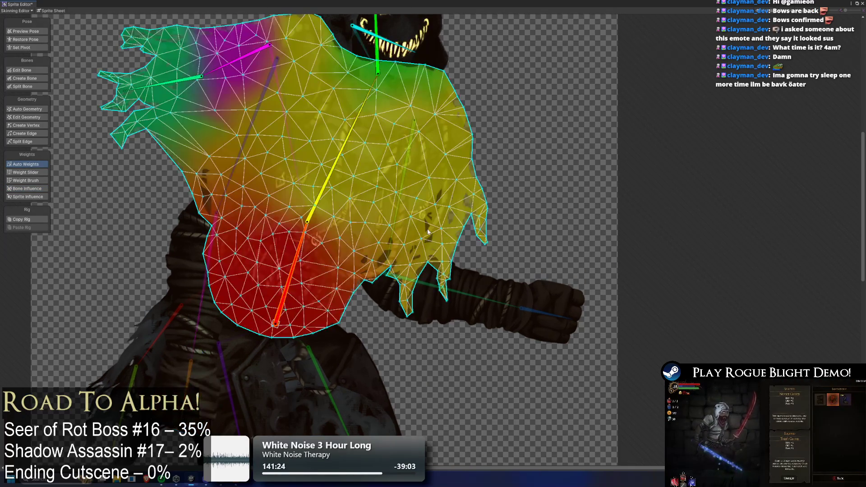
left_click(428, 232)
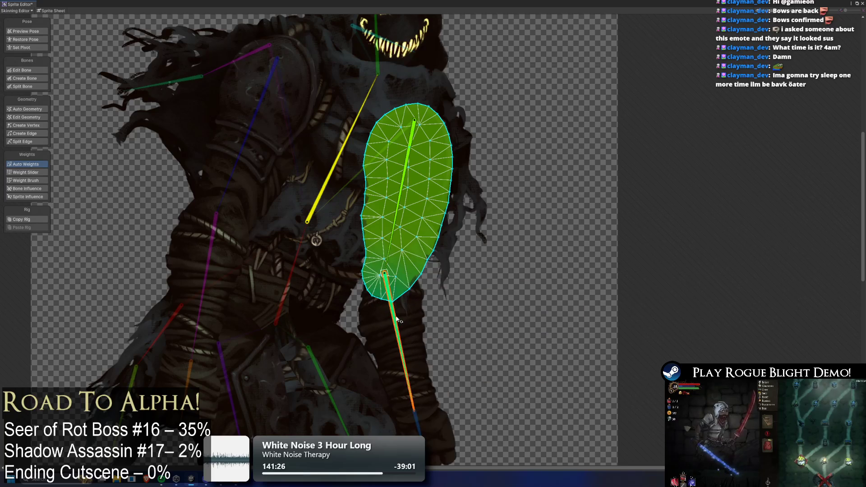
left_click(412, 318)
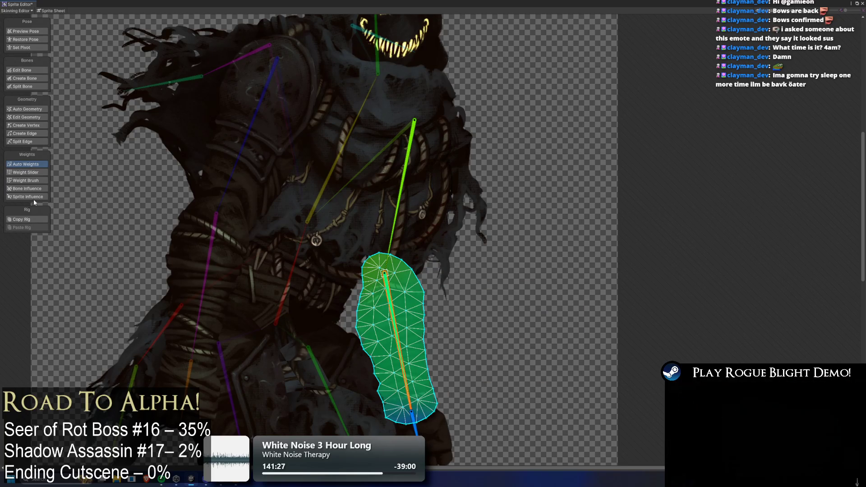
left_click(27, 189)
left_click(396, 226)
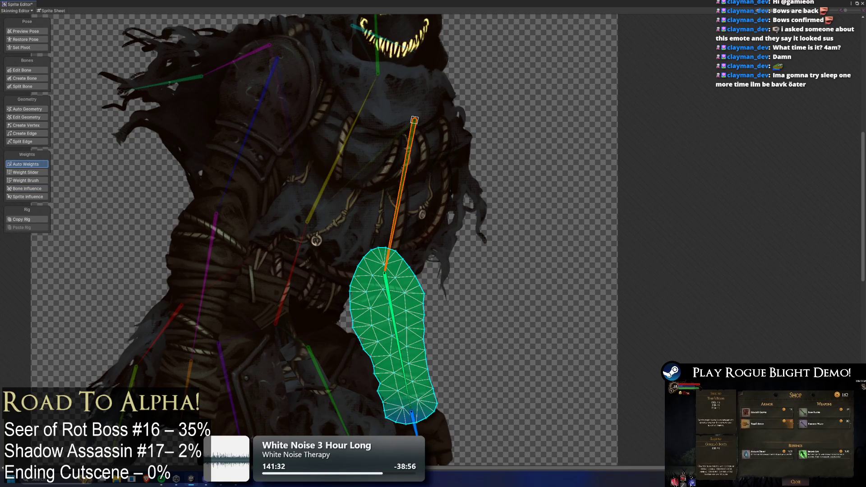
left_click(41, 33)
mouse_move(397, 192)
left_mouse_down()
mouse_move(466, 199)
mouse_move(544, 278)
left_mouse_up()
left_click_drag(454, 319, 506, 289)
- Bend the spine bone leftward to test the torso, view the skirt's Auto Weights, and return to bind pose
scroll(263, 175, "down", 2)
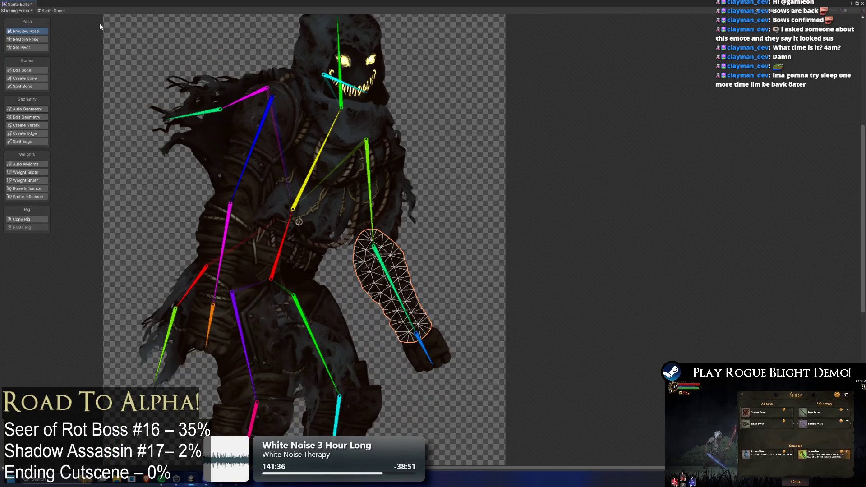
left_click(26, 70)
left_click(459, 155)
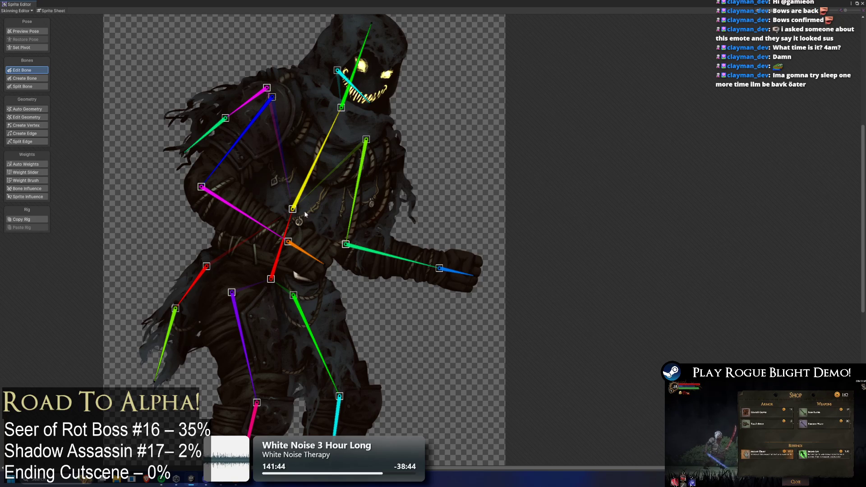
left_click(252, 261)
left_click(333, 197)
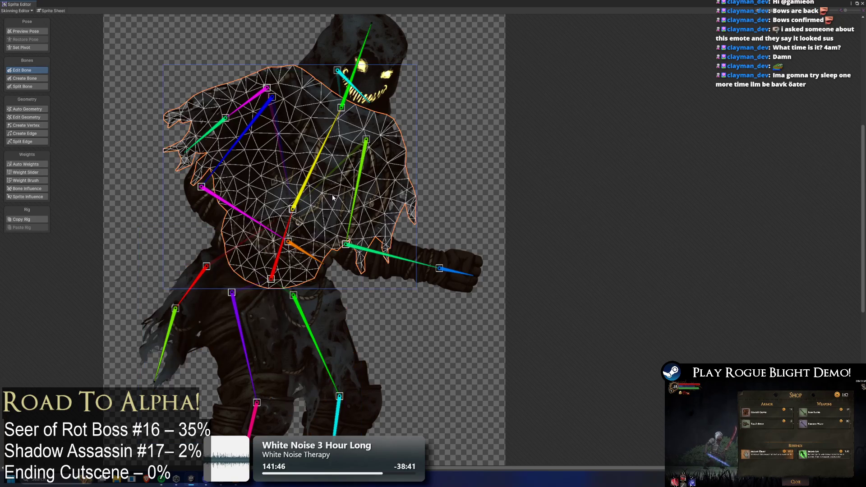
left_click(36, 34)
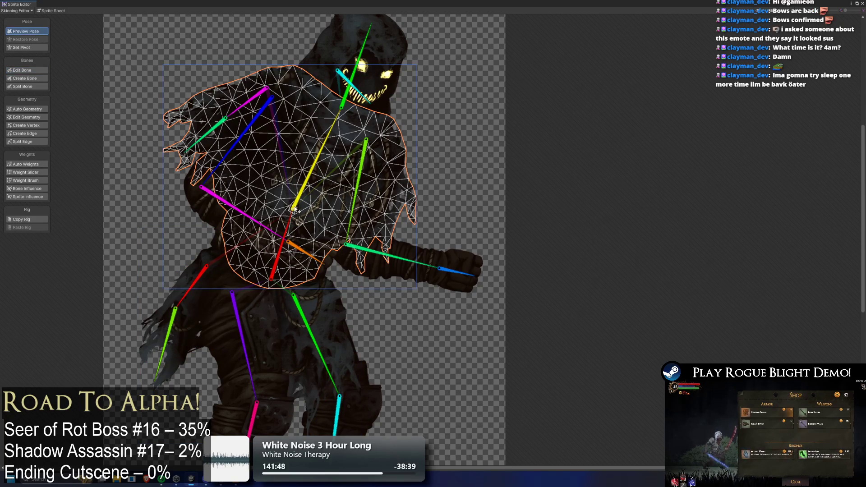
mouse_move(311, 171)
left_mouse_down()
mouse_move(254, 159)
mouse_move(302, 163)
mouse_move(294, 156)
mouse_move(226, 146)
left_mouse_up()
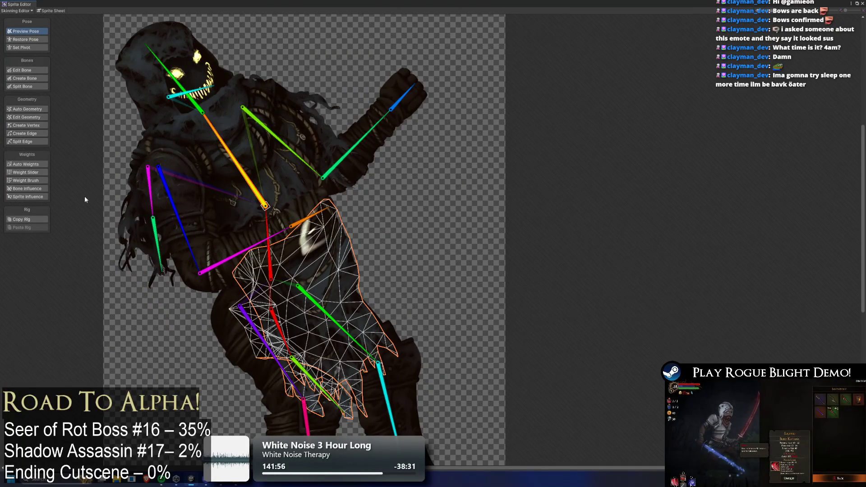
left_click(26, 164)
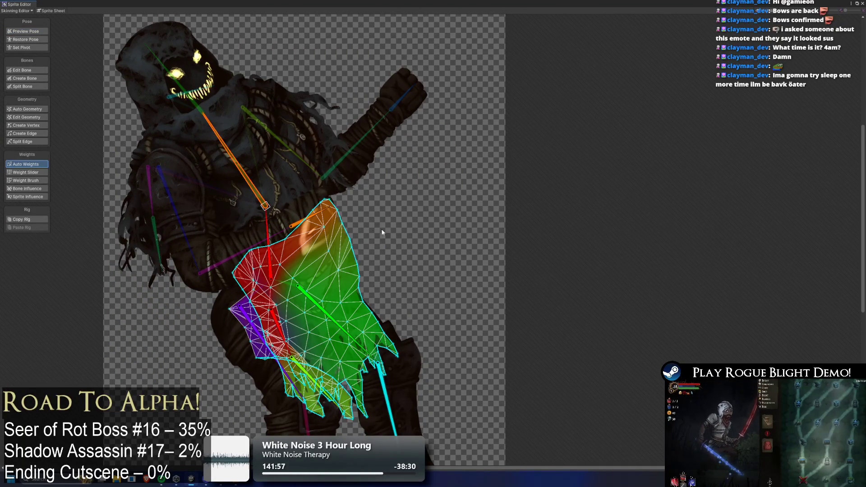
key("shift+w")
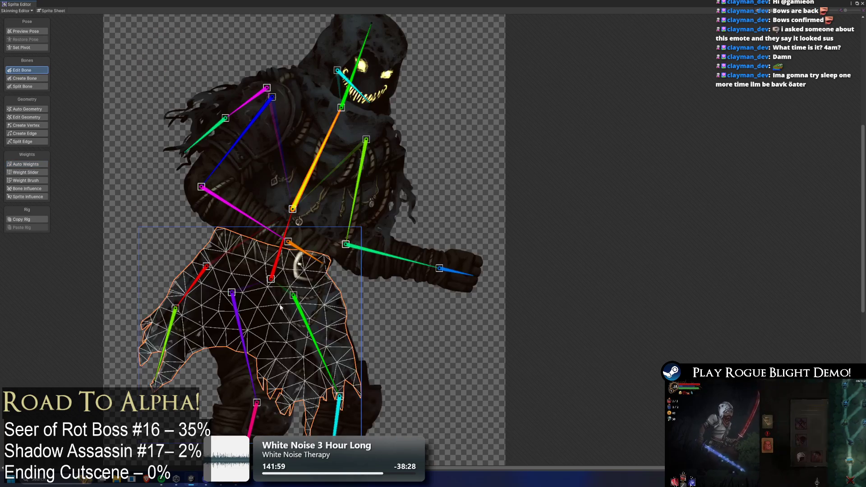
- Generate Auto Weights for the skirt mesh, test a thigh bend, undo it, and regenerate the weights
left_click(27, 189)
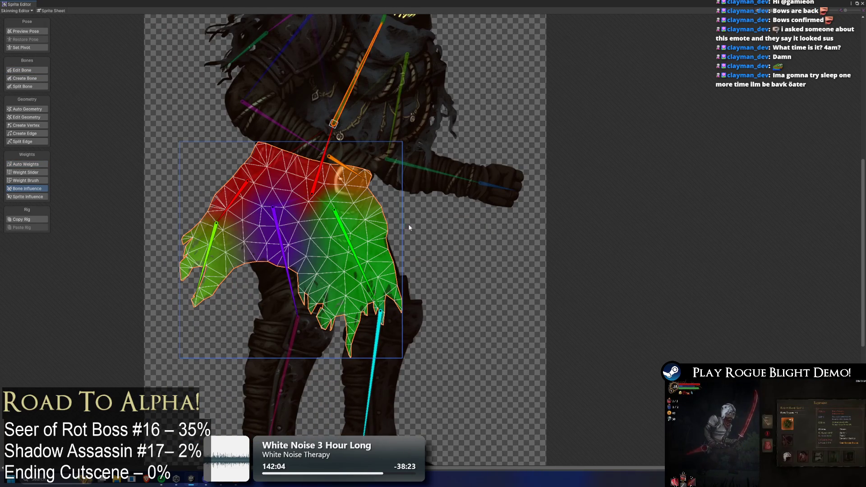
scroll(399, 230, "up", 1)
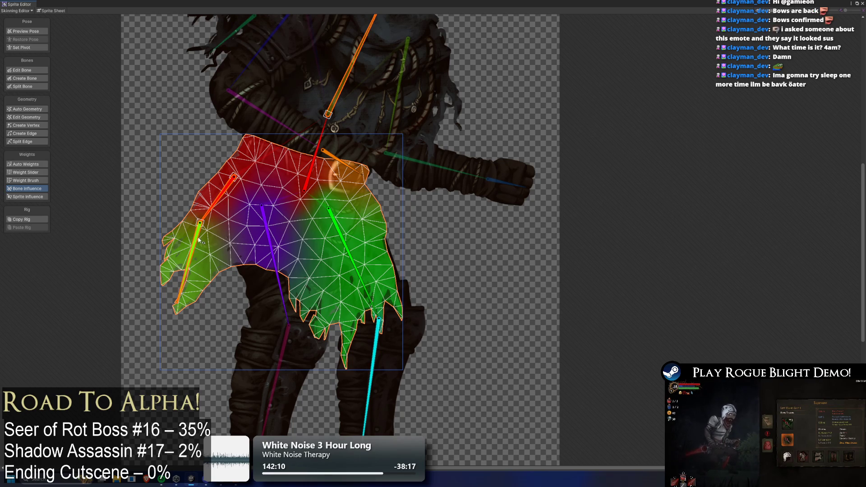
left_click(39, 163)
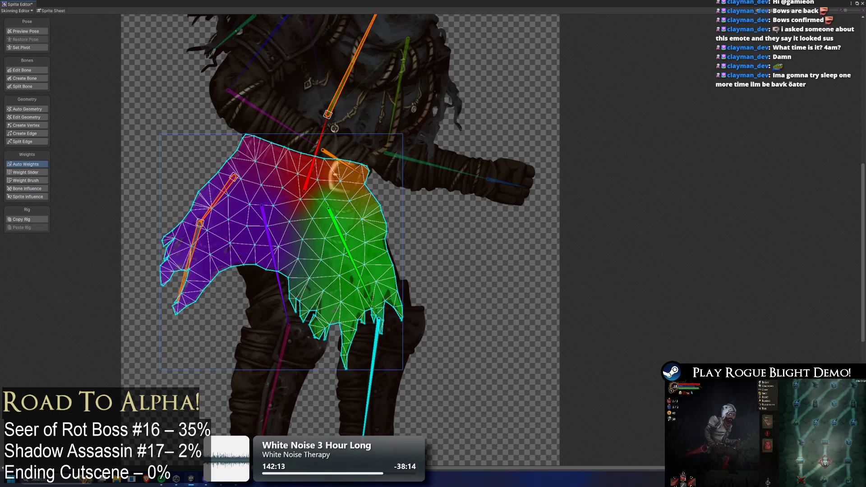
left_click(283, 294)
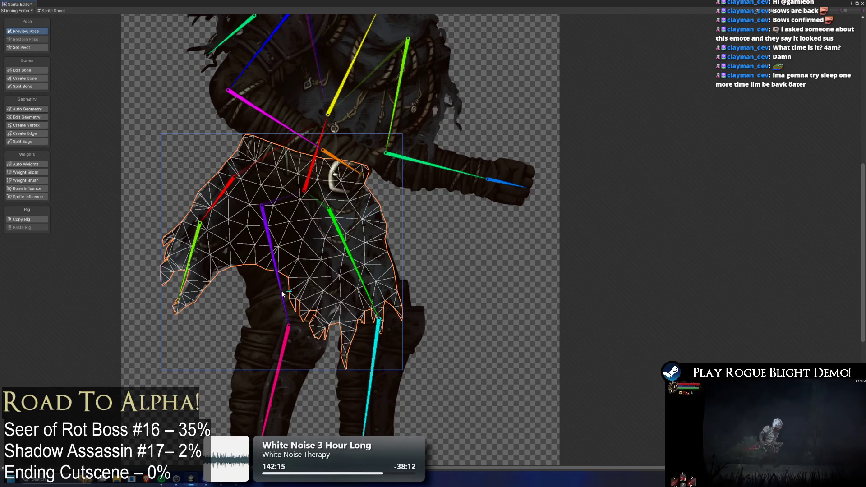
mouse_move(289, 281)
left_mouse_down()
mouse_move(257, 289)
mouse_move(224, 277)
left_mouse_up()
left_click(32, 183)
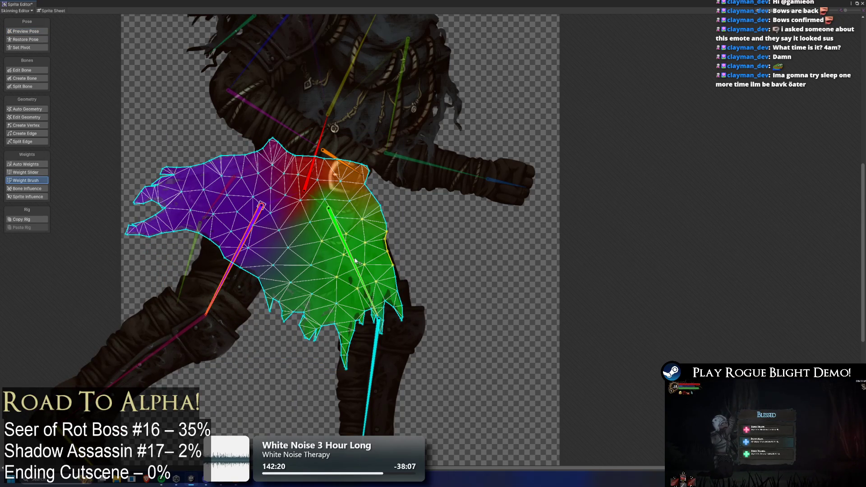
key("ctrl+z")
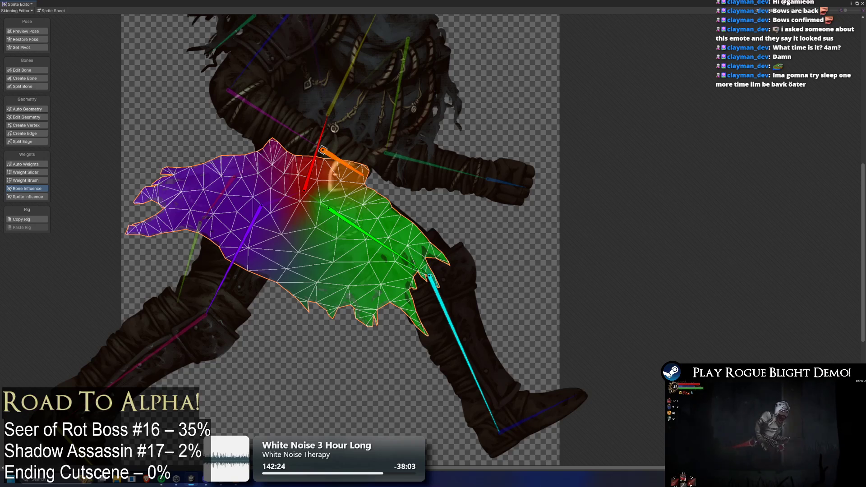
left_click(339, 156)
left_click(44, 166)
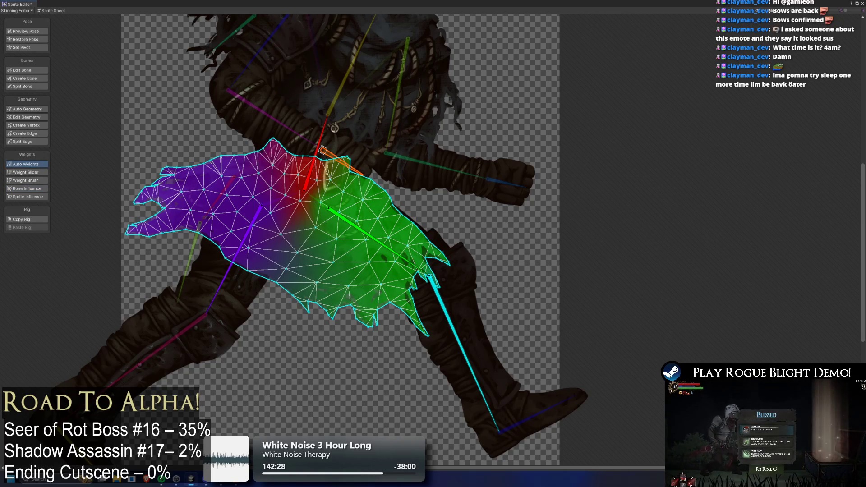
- Paint red waist weight across the skirt top and green thigh weight over the left rear flap
left_click(25, 181)
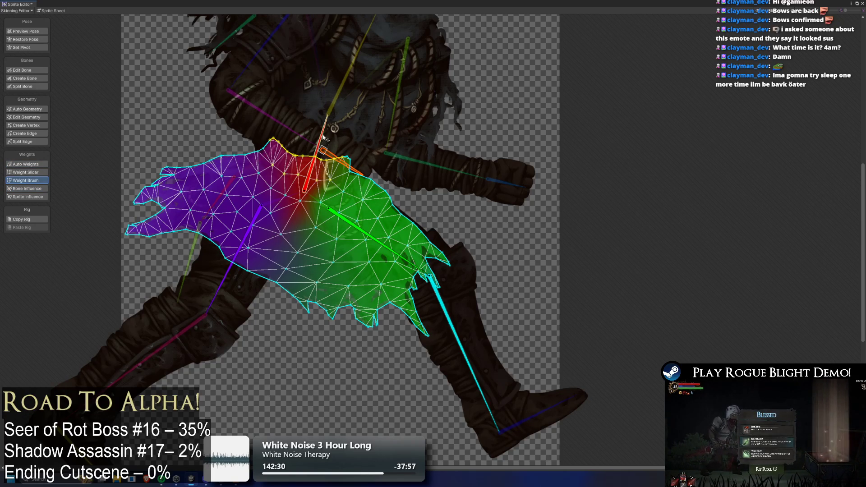
mouse_move(385, 155)
left_mouse_down()
mouse_move(335, 139)
mouse_move(375, 158)
mouse_move(348, 190)
mouse_move(280, 190)
mouse_move(291, 157)
left_mouse_up()
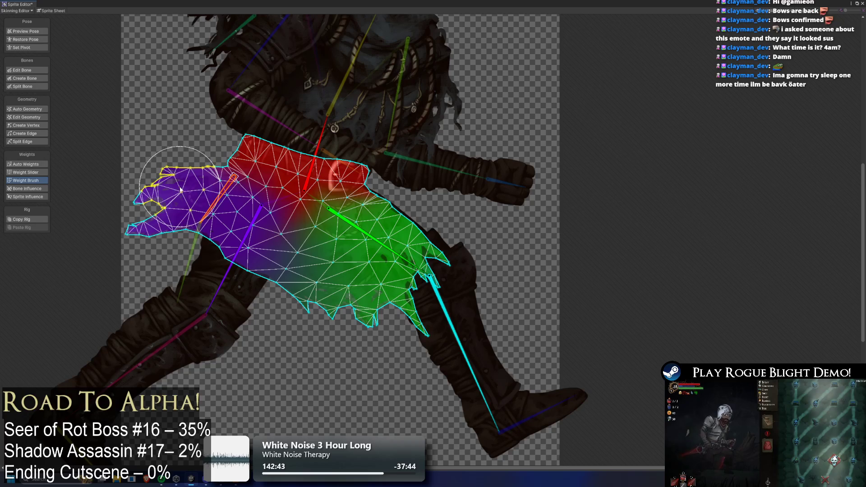
mouse_move(185, 191)
left_mouse_down()
mouse_move(138, 245)
mouse_move(146, 189)
mouse_move(158, 242)
mouse_move(140, 252)
mouse_move(149, 235)
mouse_move(136, 252)
mouse_move(136, 291)
mouse_move(132, 274)
mouse_move(164, 312)
mouse_move(153, 315)
mouse_move(139, 294)
mouse_move(135, 234)
mouse_move(149, 203)
mouse_move(197, 189)
mouse_move(181, 226)
mouse_move(183, 176)
mouse_move(176, 183)
mouse_move(206, 200)
mouse_move(194, 189)
mouse_move(185, 206)
mouse_move(189, 226)
mouse_move(181, 225)
mouse_move(177, 269)
mouse_move(169, 226)
mouse_move(198, 190)
mouse_move(187, 189)
mouse_move(194, 203)
mouse_move(201, 180)
mouse_move(203, 221)
mouse_move(188, 188)
mouse_move(228, 202)
mouse_move(199, 205)
mouse_move(208, 204)
mouse_move(189, 244)
left_mouse_up()
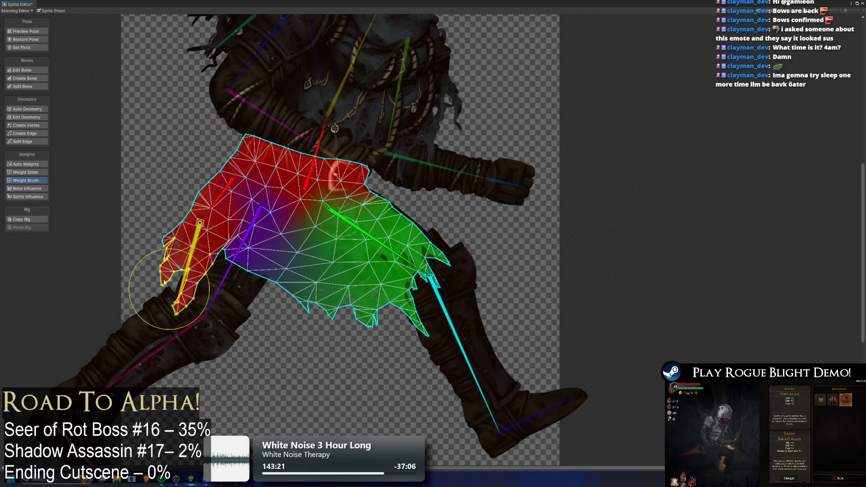
mouse_move(163, 282)
left_mouse_down()
mouse_move(149, 289)
mouse_move(146, 323)
mouse_move(185, 266)
mouse_move(149, 261)
mouse_move(140, 242)
mouse_move(109, 232)
mouse_move(125, 240)
mouse_move(123, 203)
mouse_move(113, 257)
mouse_move(109, 226)
mouse_move(113, 211)
mouse_move(111, 260)
mouse_move(139, 242)
left_mouse_up()
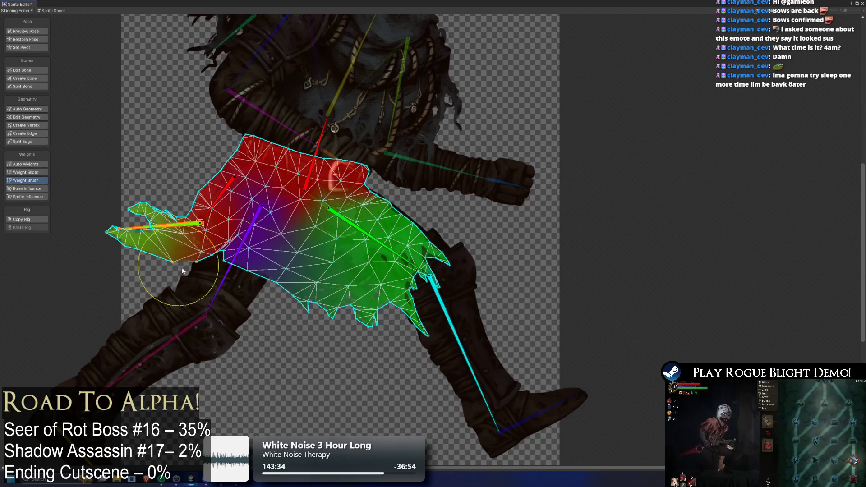
mouse_move(182, 270)
left_mouse_down()
mouse_move(186, 290)
mouse_move(163, 291)
mouse_move(195, 256)
mouse_move(190, 234)
mouse_move(164, 236)
mouse_move(137, 215)
mouse_move(145, 170)
mouse_move(148, 182)
left_mouse_up()
- Rotate the bones and the green thigh bone in pose preview to test skirt bending
left_click(25, 31)
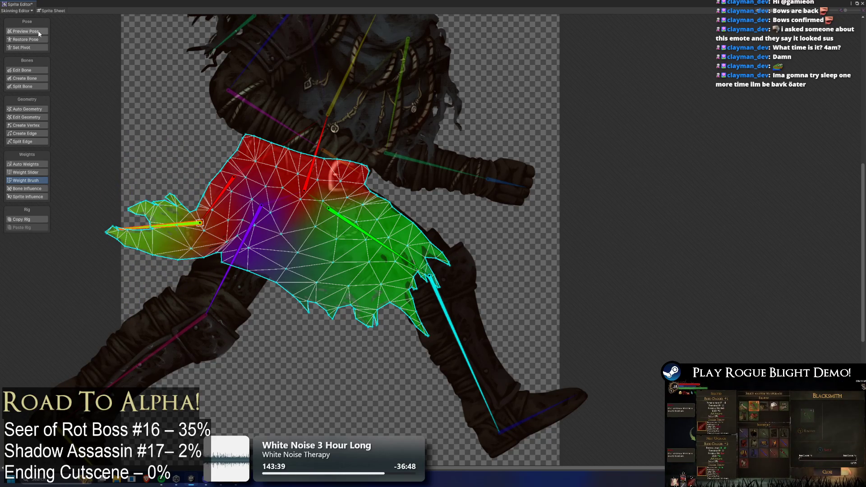
mouse_move(162, 227)
left_mouse_down()
mouse_move(171, 235)
mouse_move(150, 231)
mouse_move(136, 185)
left_mouse_up()
mouse_move(243, 243)
left_mouse_down()
mouse_move(273, 243)
mouse_move(253, 259)
mouse_move(237, 257)
left_mouse_up()
left_click(361, 230)
mouse_move(362, 231)
left_mouse_down()
mouse_move(386, 207)
mouse_move(376, 224)
mouse_move(324, 239)
left_mouse_up()
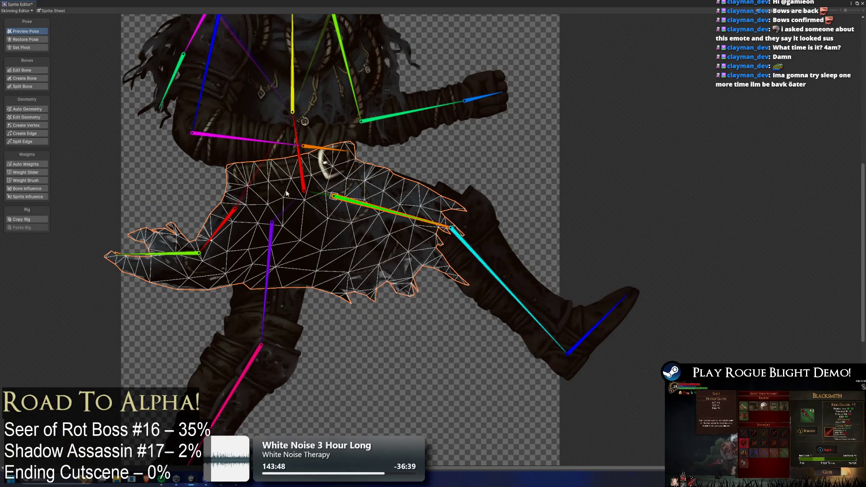
- Select the skirt mesh and paint red waist-bone weight along its whole top edge
left_click(302, 182)
left_click(373, 187)
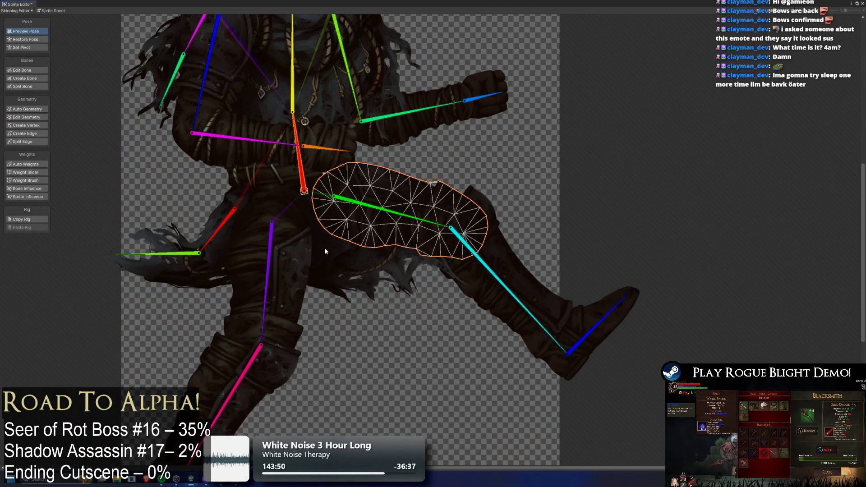
left_click(280, 227)
left_click(26, 181)
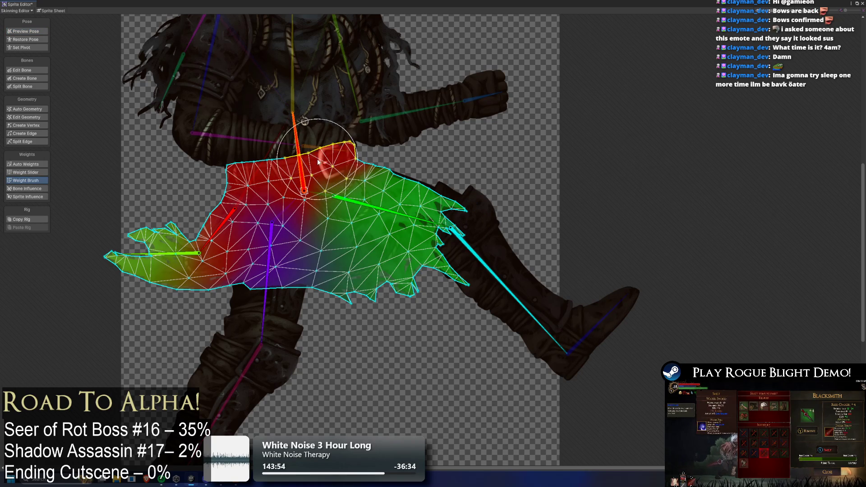
left_click_drag(318, 162, 305, 181)
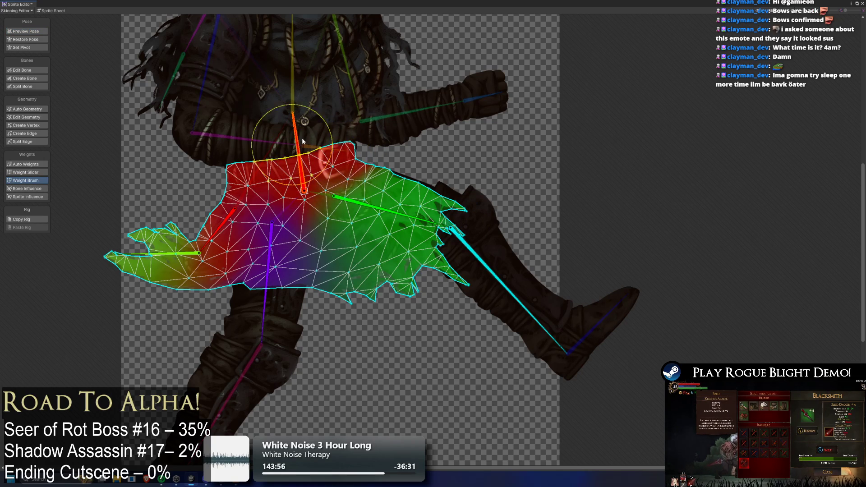
mouse_move(303, 142)
left_mouse_down()
mouse_move(327, 144)
mouse_move(342, 171)
mouse_move(406, 176)
left_mouse_up()
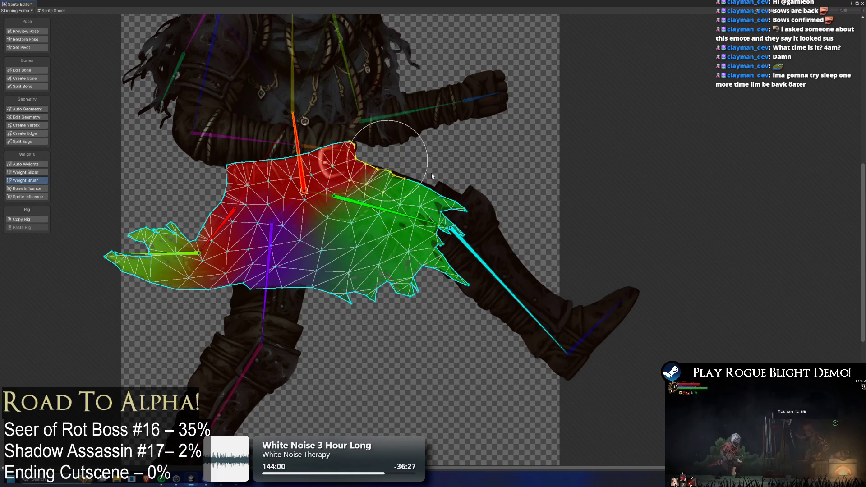
- Select the thigh mesh and swing the thigh and lower leg into a raised kicking pose
left_click(25, 31)
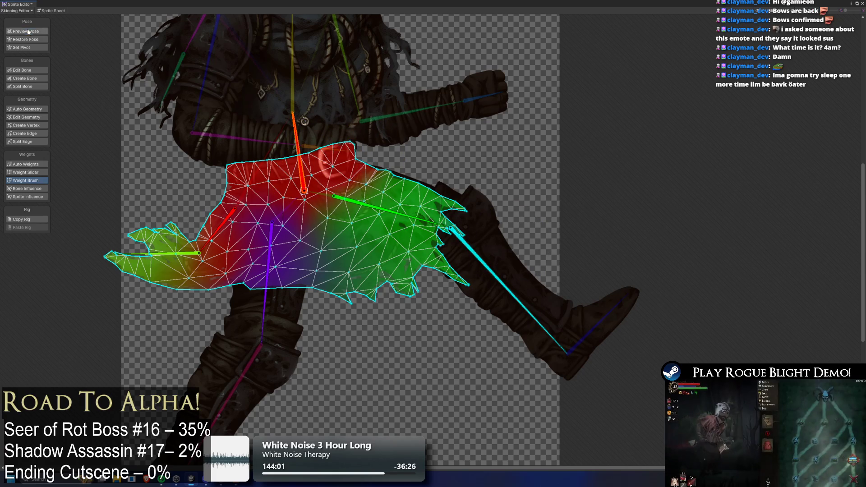
left_click(434, 198)
left_click(435, 197)
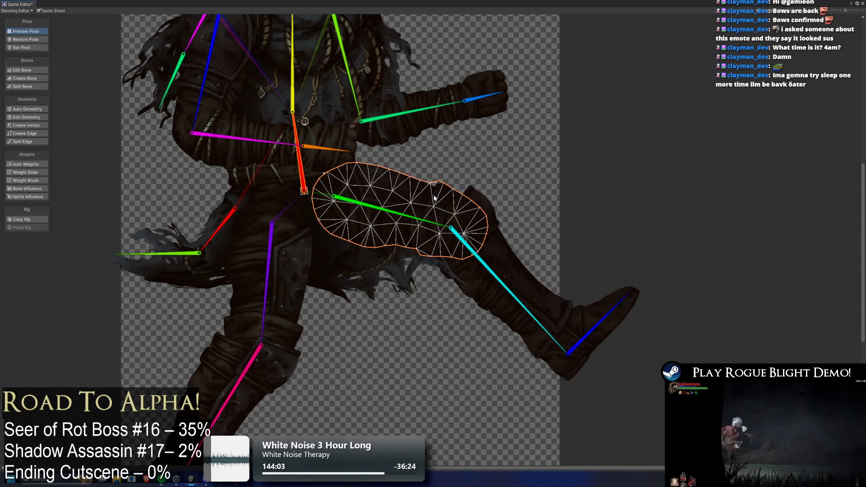
left_click(40, 182)
mouse_move(427, 226)
left_mouse_down()
mouse_move(368, 284)
mouse_move(449, 230)
left_mouse_up()
mouse_move(493, 280)
left_mouse_down()
mouse_move(438, 289)
mouse_move(453, 271)
mouse_move(440, 276)
mouse_move(469, 271)
left_mouse_up()
left_click_drag(525, 346, 517, 257)
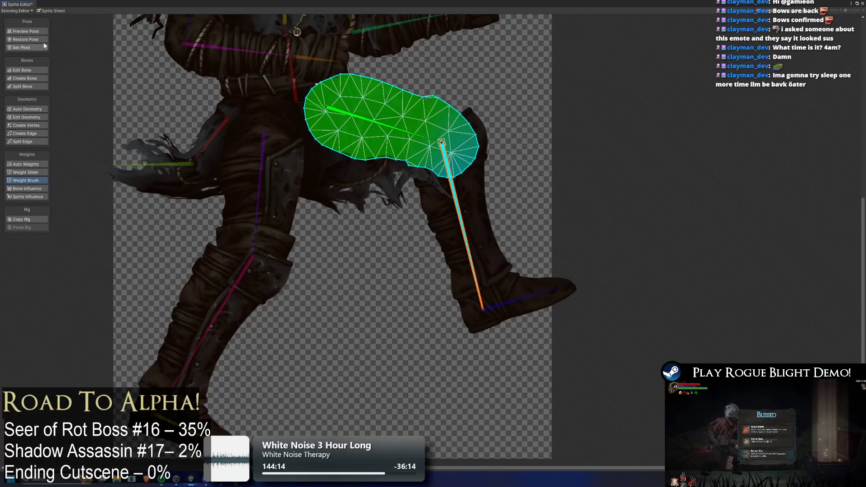
- Select the boot mesh and show its weights for painting
left_click(40, 28)
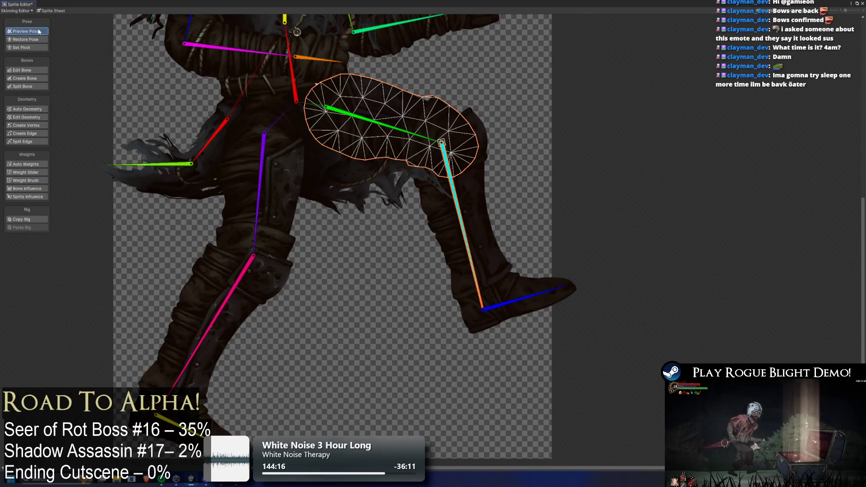
left_click(495, 226)
left_click(477, 229)
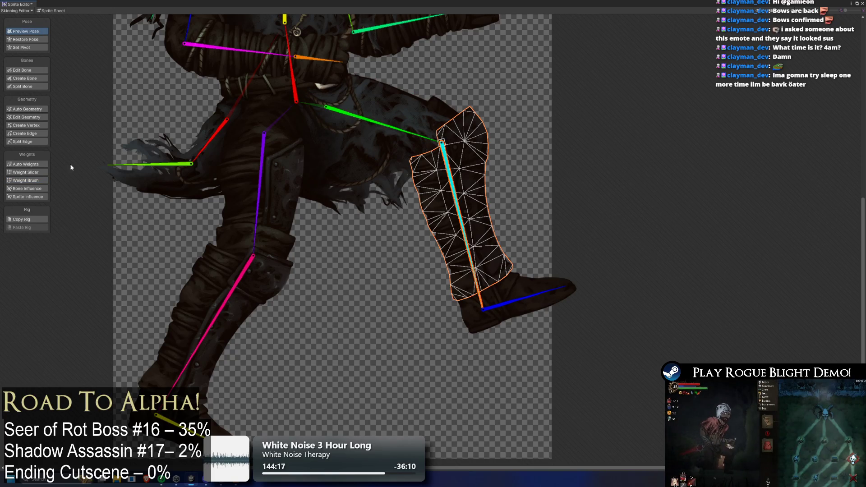
left_click(43, 181)
- Paint the boot mesh's lower edge toward the foot bone, testing with a foot rotation
mouse_move(462, 224)
left_mouse_down()
mouse_move(524, 179)
mouse_move(509, 202)
mouse_move(415, 228)
mouse_move(493, 243)
left_mouse_up()
left_click(572, 266)
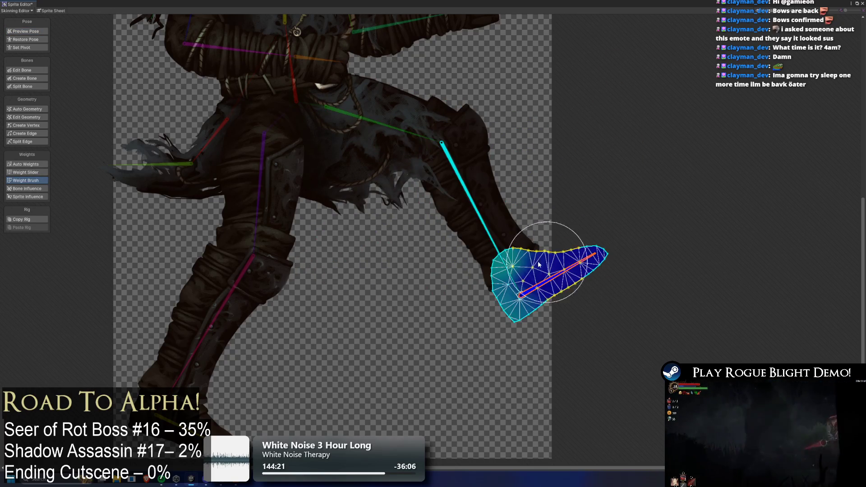
left_click_drag(553, 291, 541, 301)
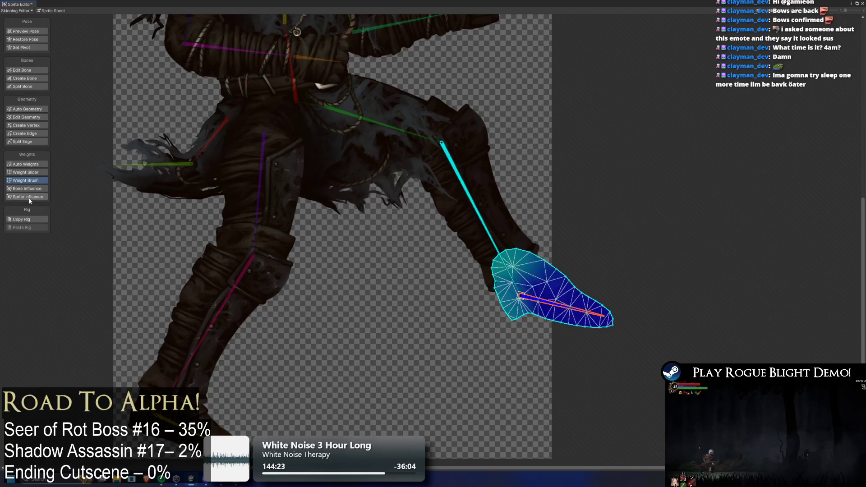
left_click_drag(519, 240, 432, 117)
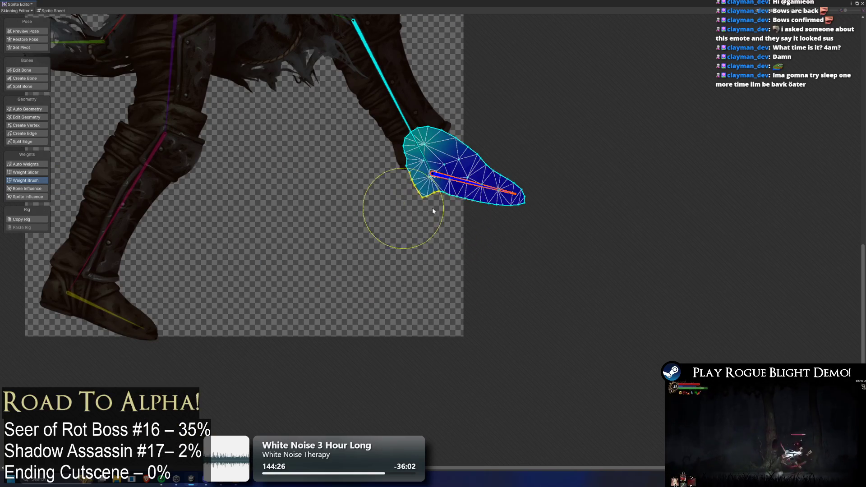
mouse_move(433, 211)
left_mouse_down()
mouse_move(472, 198)
mouse_move(420, 218)
left_mouse_up()
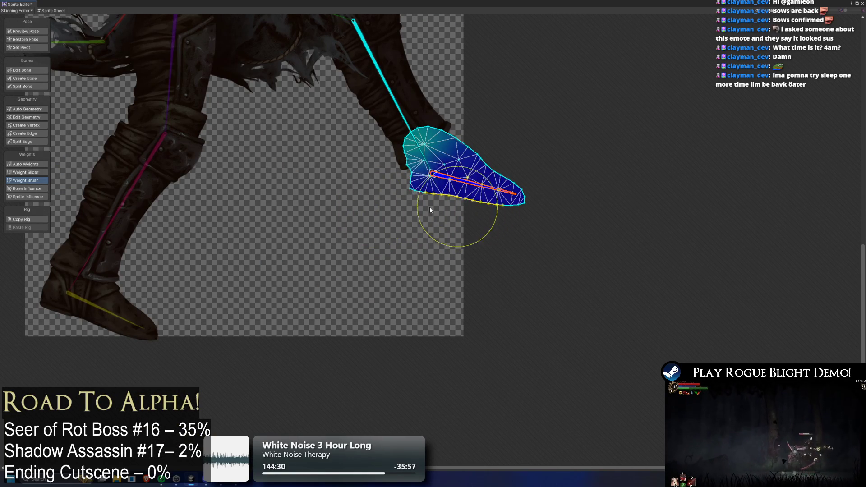
left_click_drag(498, 194, 496, 167)
key("ctrl+z")
- Paint the other foot mesh's toe area toward its foot bone
mouse_move(71, 337)
left_mouse_down()
mouse_move(174, 251)
mouse_move(165, 241)
left_mouse_up()
left_click(210, 227)
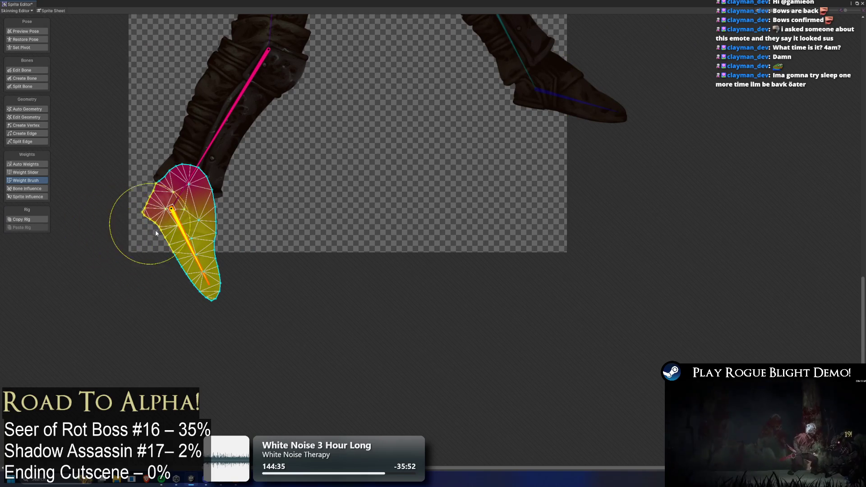
mouse_move(155, 229)
left_mouse_down()
mouse_move(143, 237)
mouse_move(111, 223)
mouse_move(125, 213)
mouse_move(142, 229)
left_mouse_up()
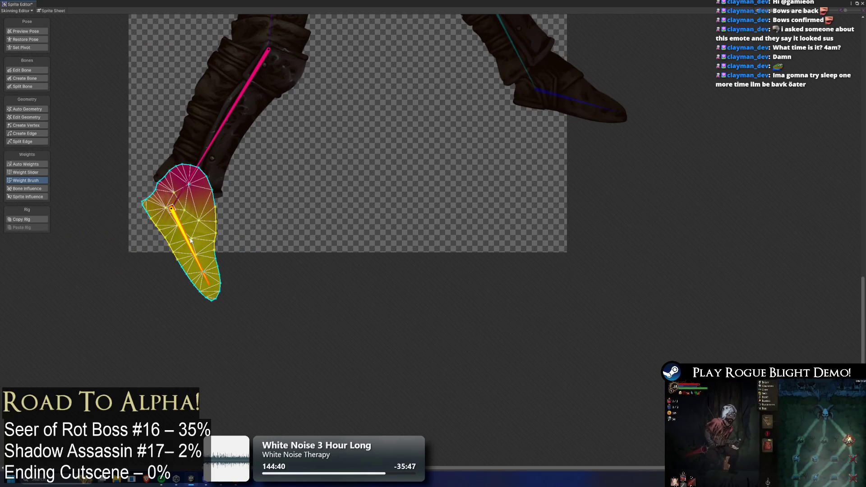
left_click_drag(191, 241, 136, 240)
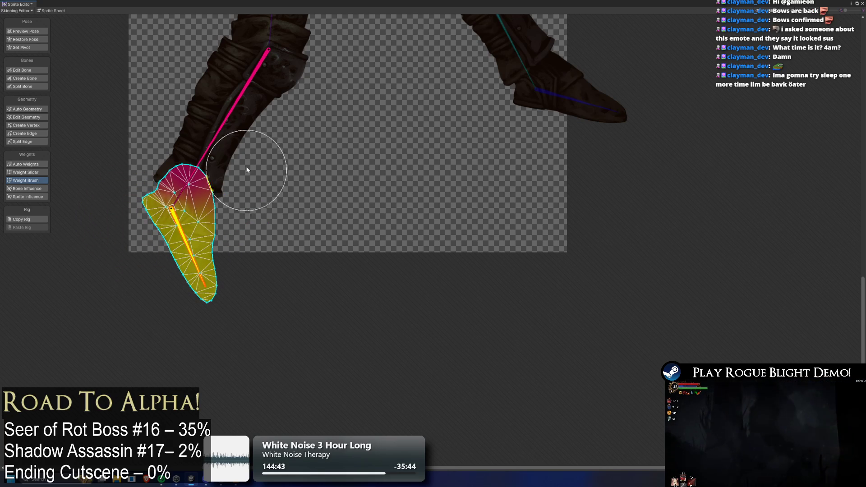
- Swing the shin and thigh bones to test the leg, then return to pose preview
left_click(243, 104)
mouse_move(240, 113)
left_mouse_down()
mouse_move(334, 105)
mouse_move(182, 71)
left_mouse_up()
left_click(341, 113)
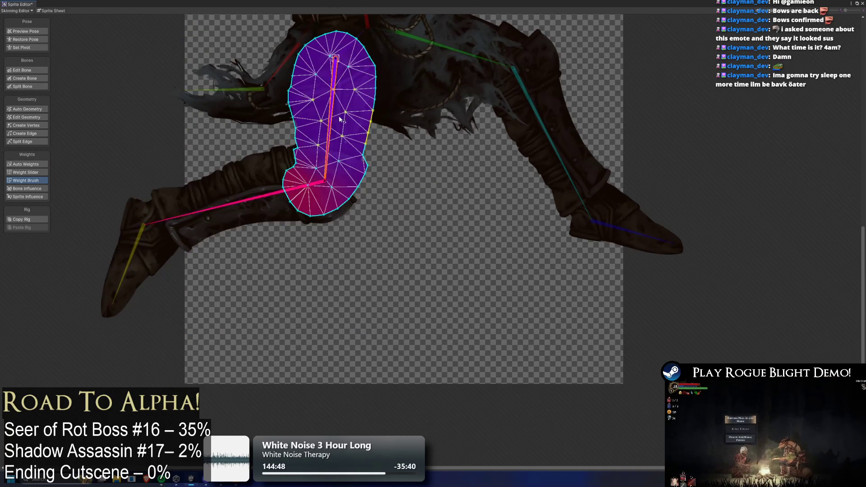
mouse_move(341, 120)
left_mouse_down()
mouse_move(397, 135)
mouse_move(383, 140)
mouse_move(406, 118)
left_mouse_up()
left_click(47, 31)
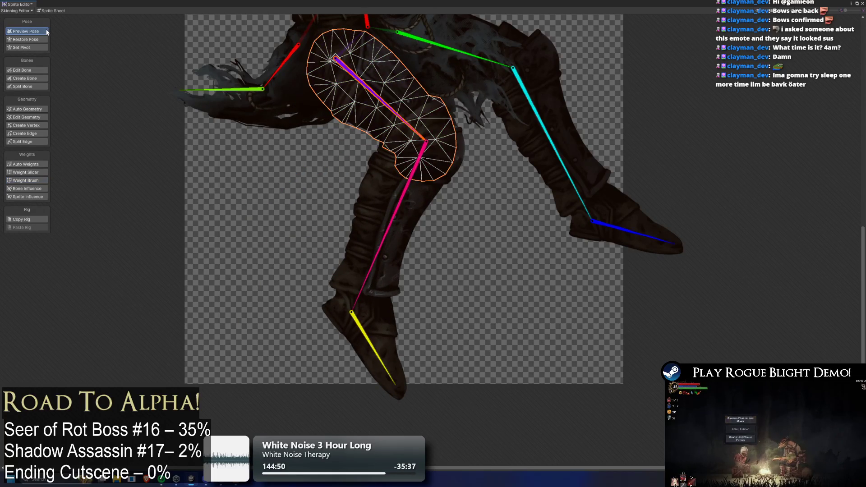
- Apply the rig changes and close the Sprite Editor
key("ctrl+s")
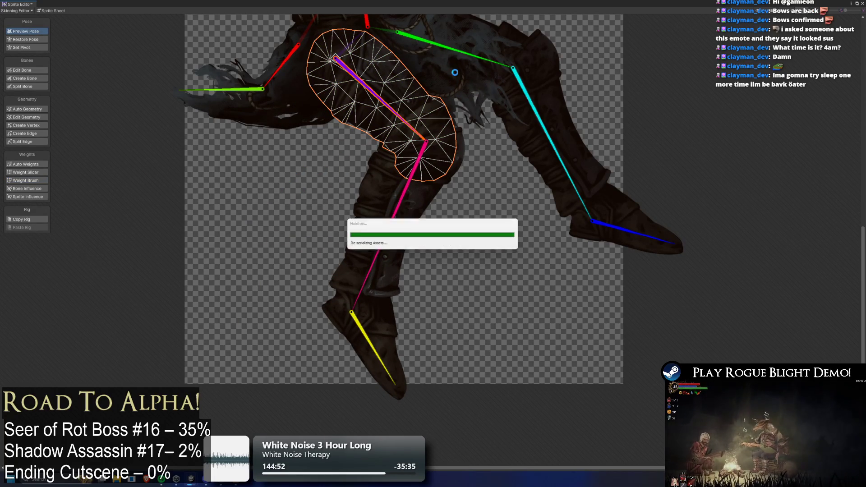
scroll(525, 201, "down", 4)
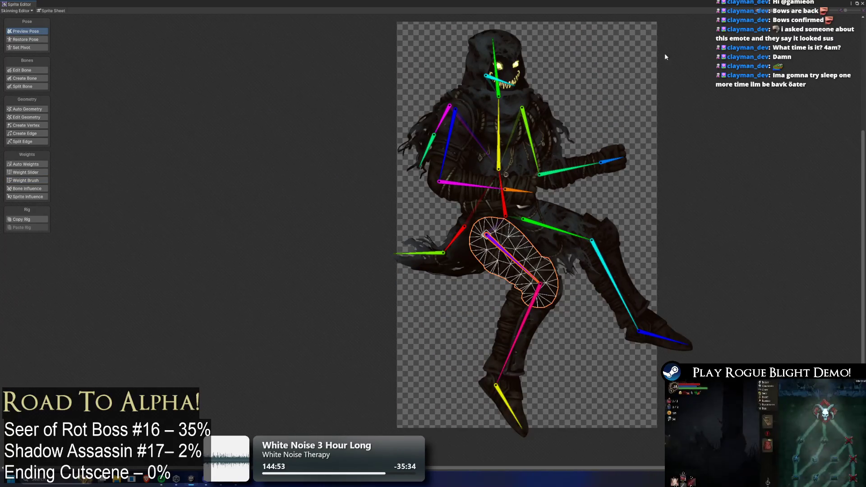
left_click(863, 3)
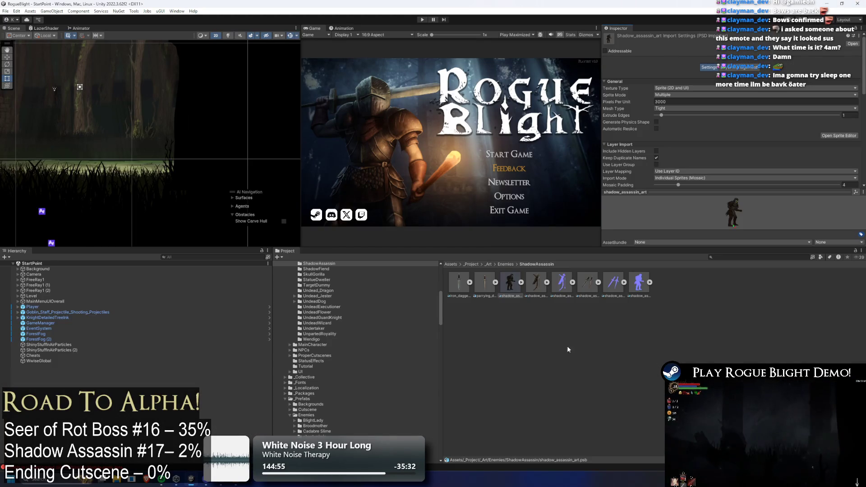
- Search the Project panel for 'combat 2' and open CombatScene2
left_click(510, 280)
type("s:combat")
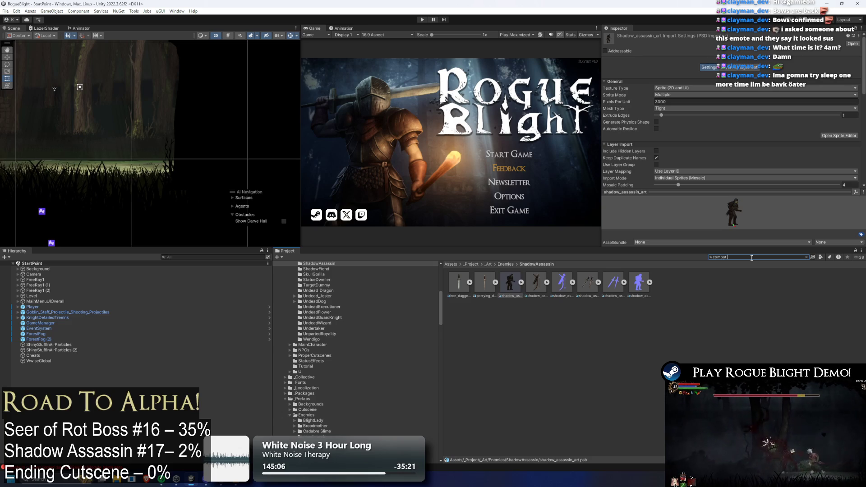
type("2")
key("Down")
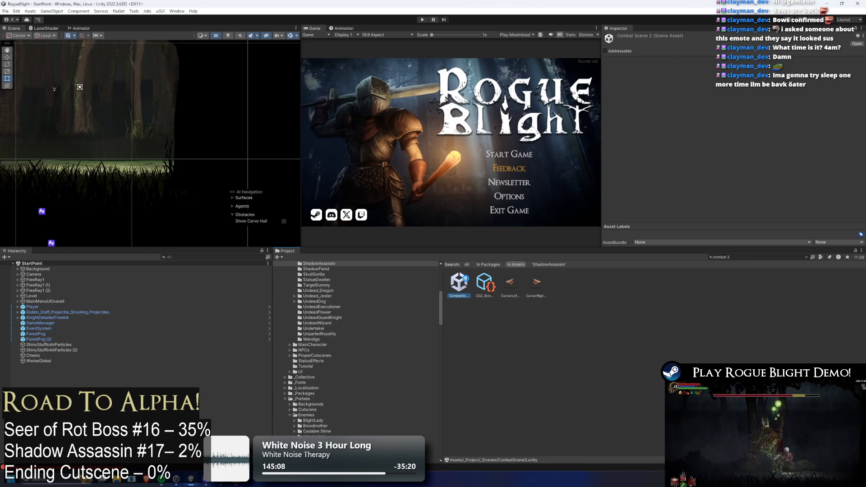
double_click(460, 283)
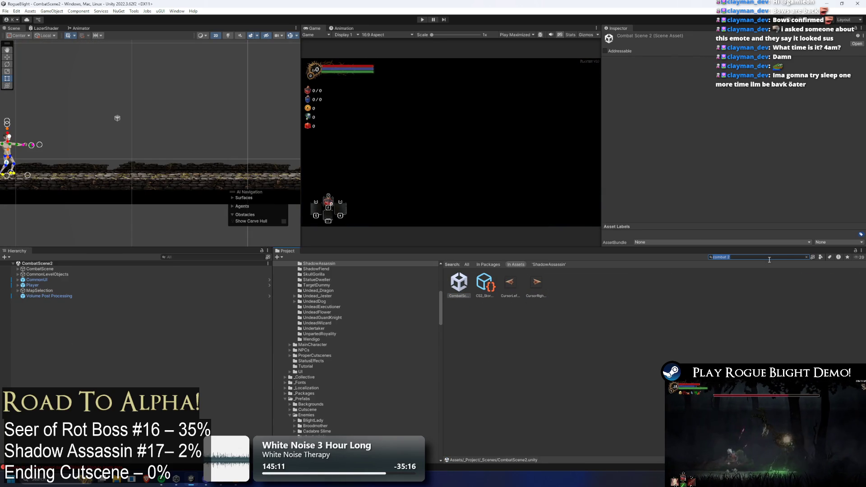
- Place shadow_assassin_art into CombatScene2 and unpack the prefab completely
type("s:shadow ass")
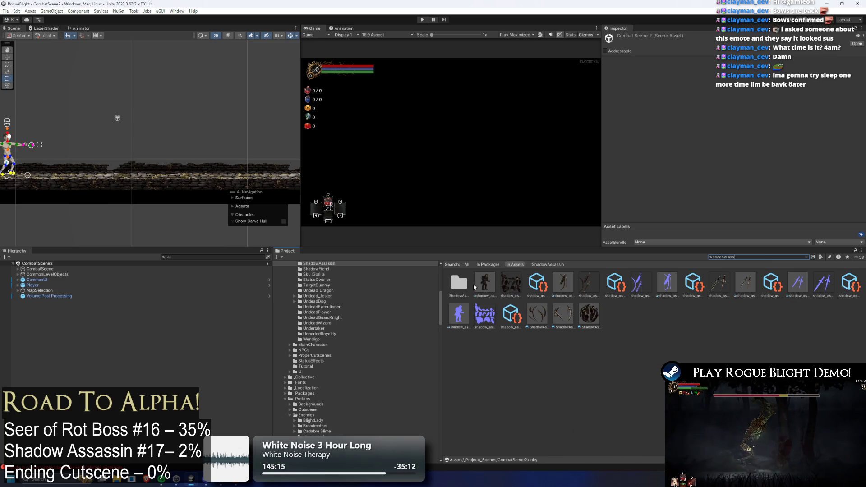
mouse_move(475, 286)
left_mouse_down()
mouse_move(124, 131)
mouse_move(97, 135)
left_mouse_up()
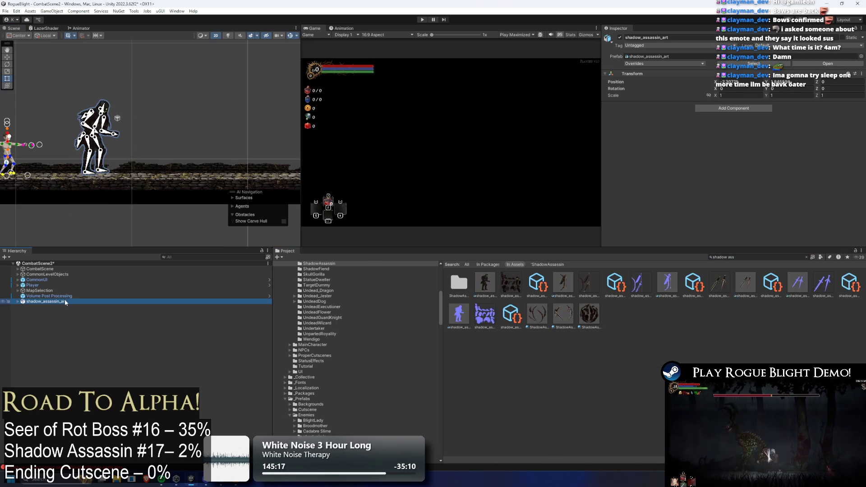
right_click(64, 301)
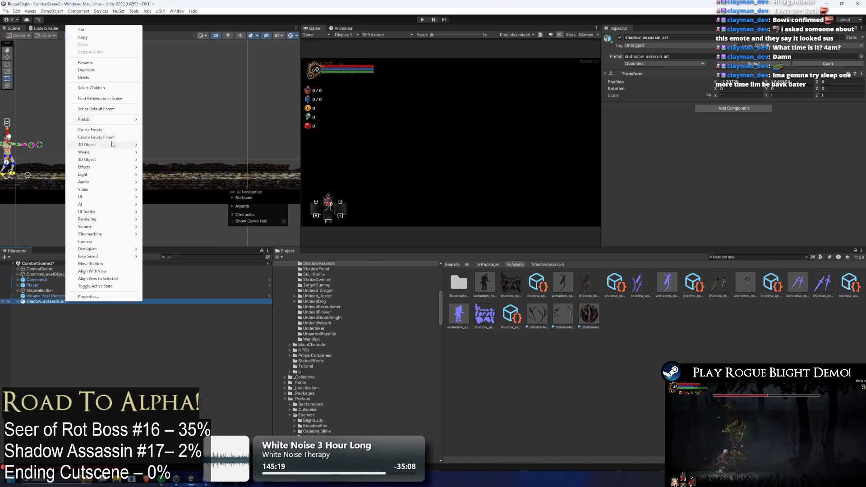
mouse_move(119, 120)
left_click(162, 173)
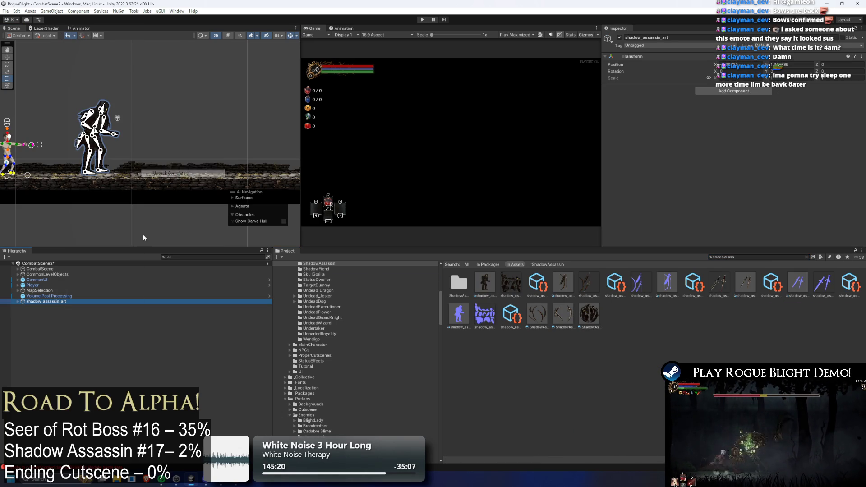
- Rename the object to shadow_assassin_prefab and frame it in the Scene view
right_click(69, 301)
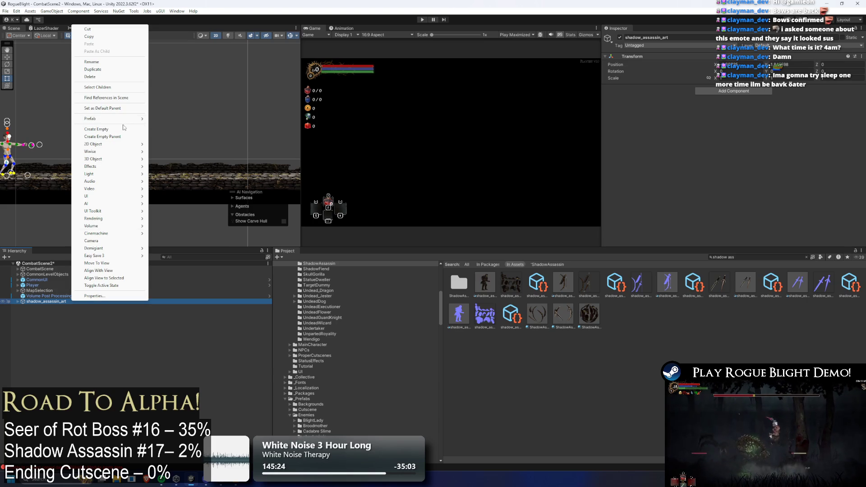
left_click(62, 302)
key("BackSpace")
key("BackSpace")
key("BackSpace")
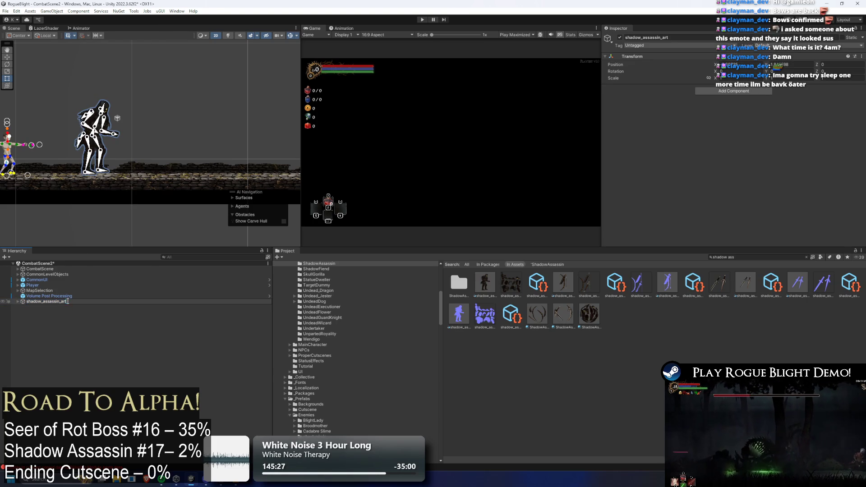
type("refab")
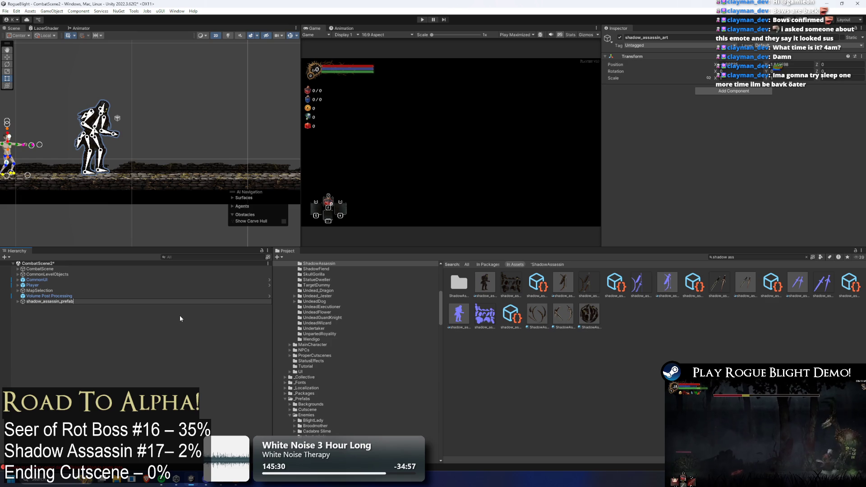
key("Return")
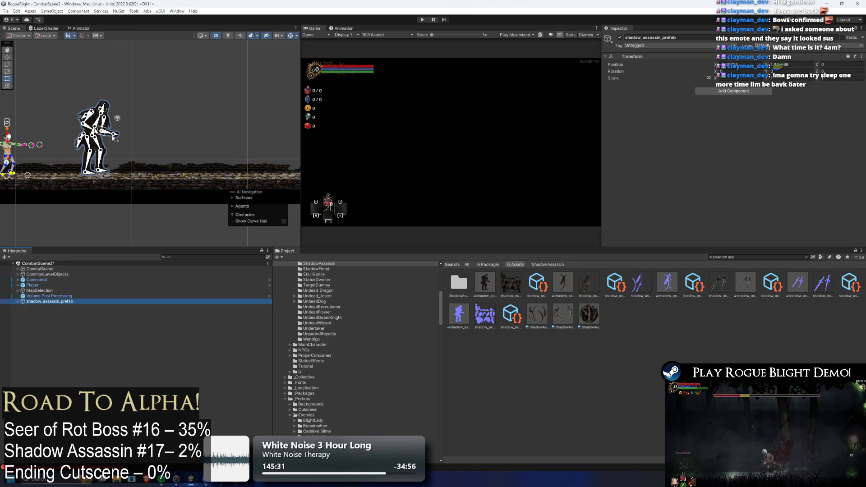
key("f")
scroll(171, 144, "up", 2)
- Put all the assassin's body parts on the EnemyBack1 sorting layer
left_click(18, 301)
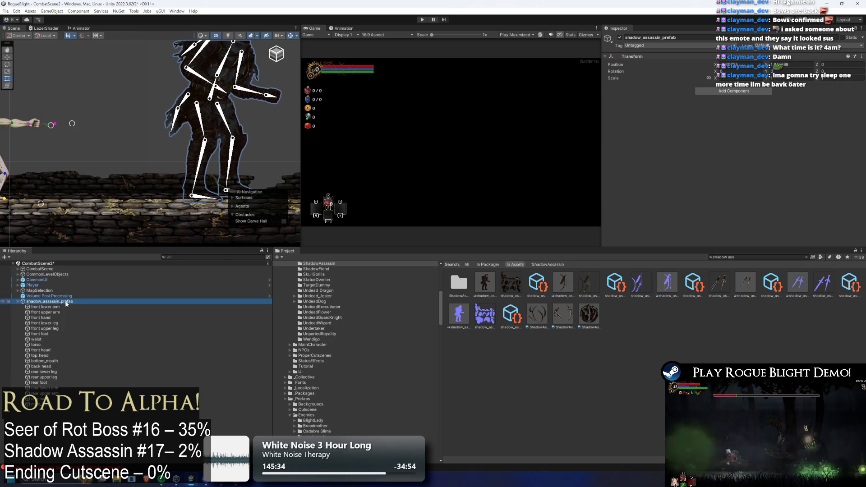
left_click(45, 307)
left_click(60, 400, "shift")
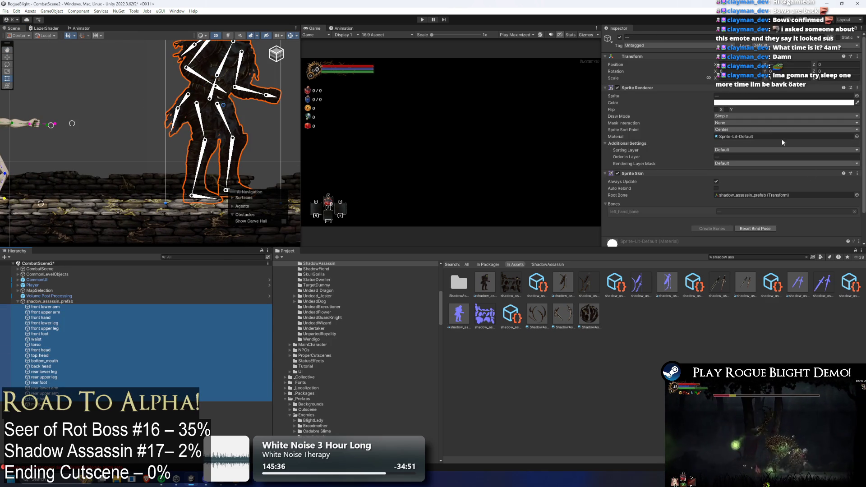
left_click(758, 151)
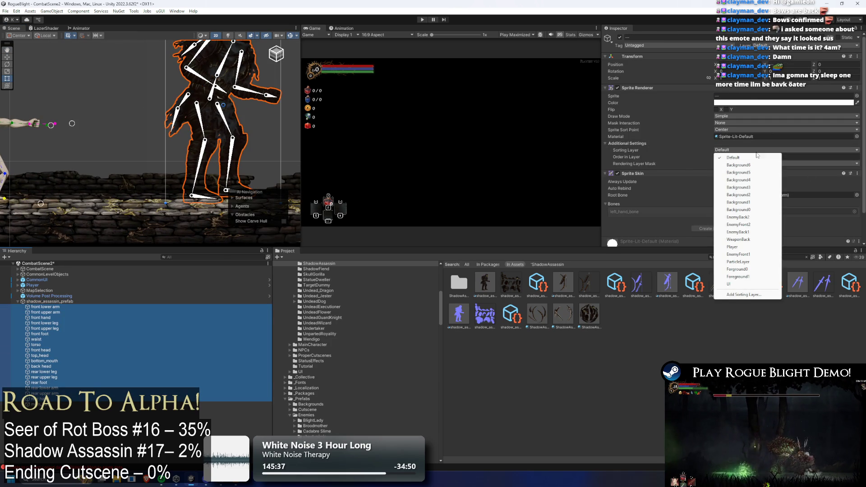
left_click(745, 232)
- Move the front upper and lower arm parts to the EnemyFront1 sorting layer
left_click(172, 153)
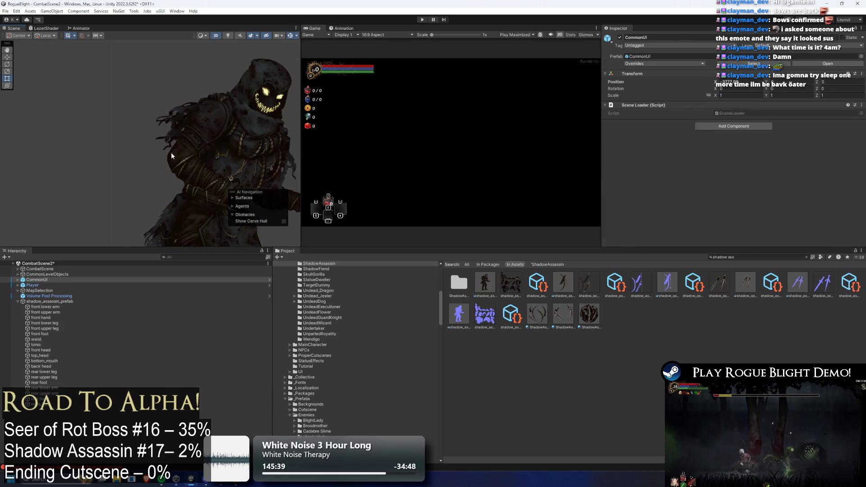
left_click(171, 153)
left_click(190, 176)
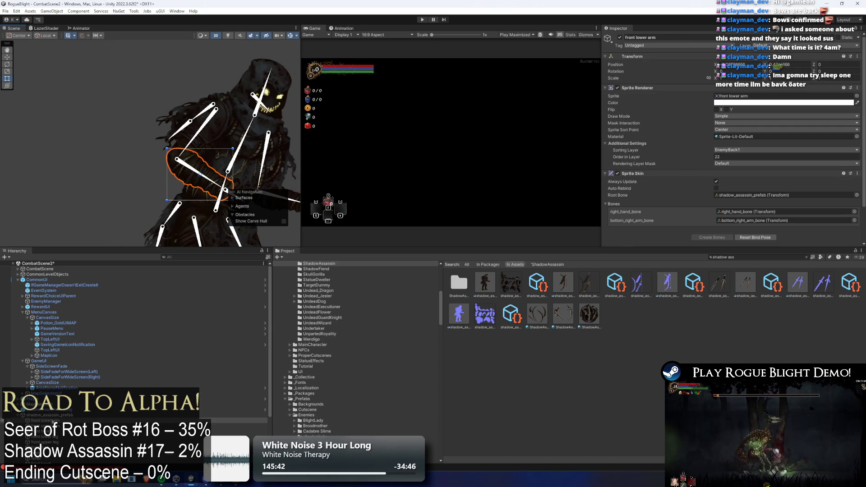
left_click(199, 135, "shift")
left_click_drag(198, 134, 130, 118)
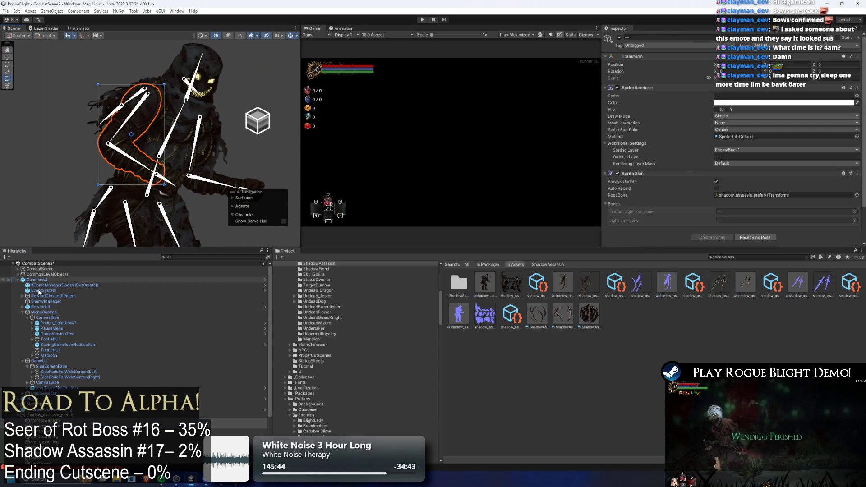
left_click(239, 431, "shift")
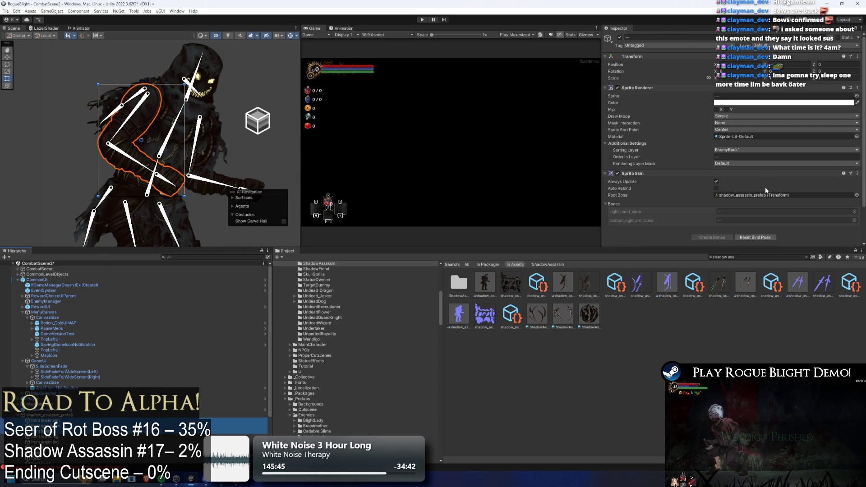
left_click(743, 149)
left_click(761, 256)
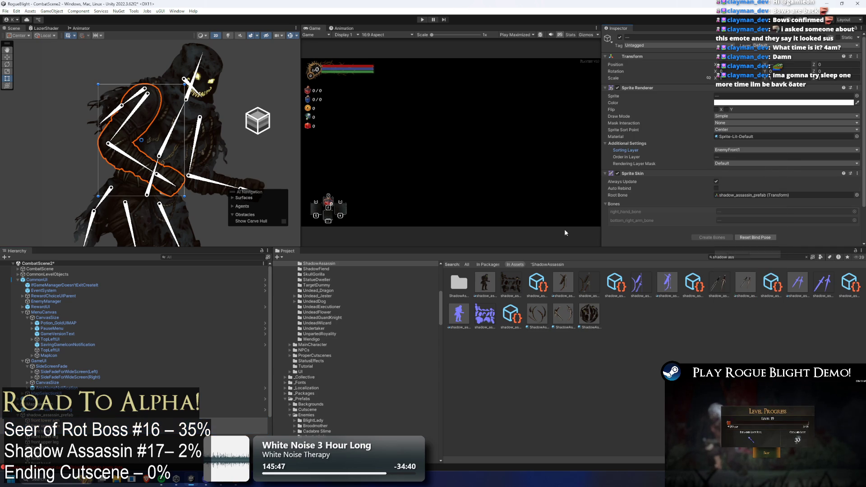
- Check the arm's layering in the scene and reselect all the assassin's body parts
left_click_drag(256, 203, 235, 149)
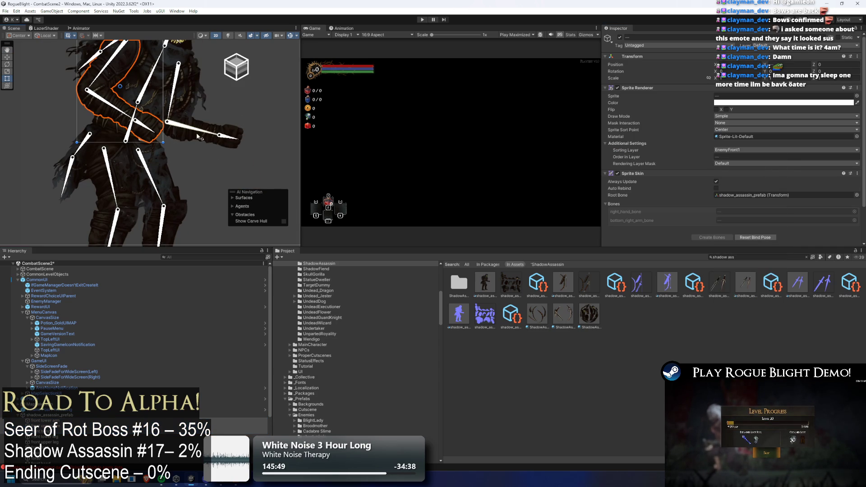
left_click_drag(185, 136, 176, 170)
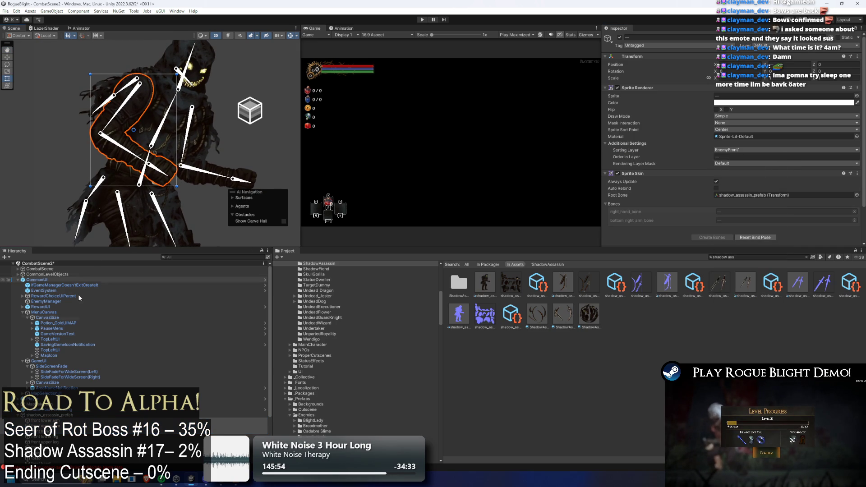
scroll(47, 419, "down", 3)
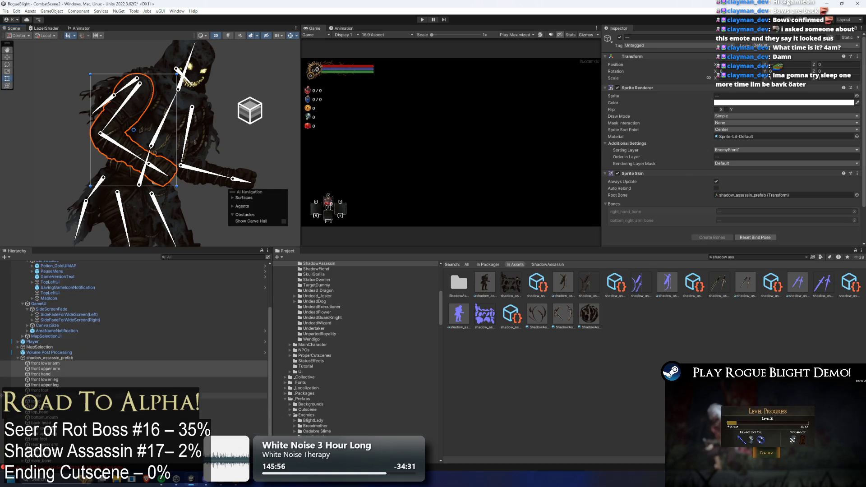
left_click(45, 456, "shift")
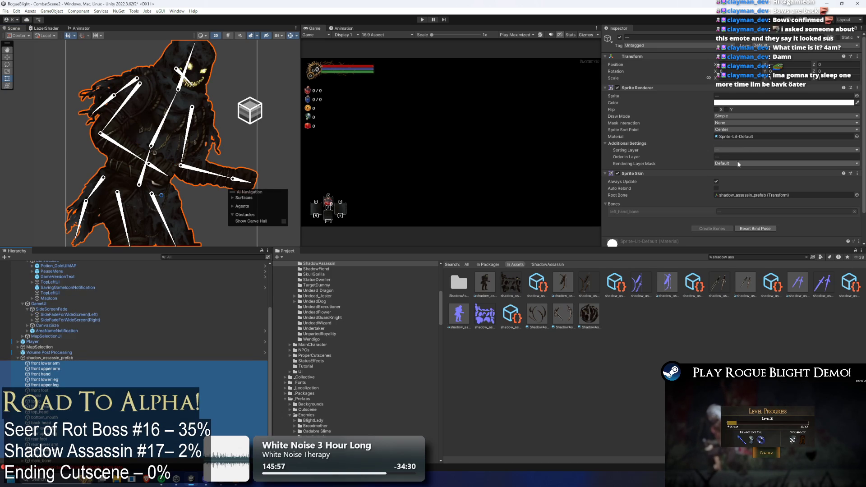
- Assign ShadowAssassinMaterial to all the selected sprite parts, replacing Sprite-Lit-Default
left_click(857, 137)
type("shadow ass")
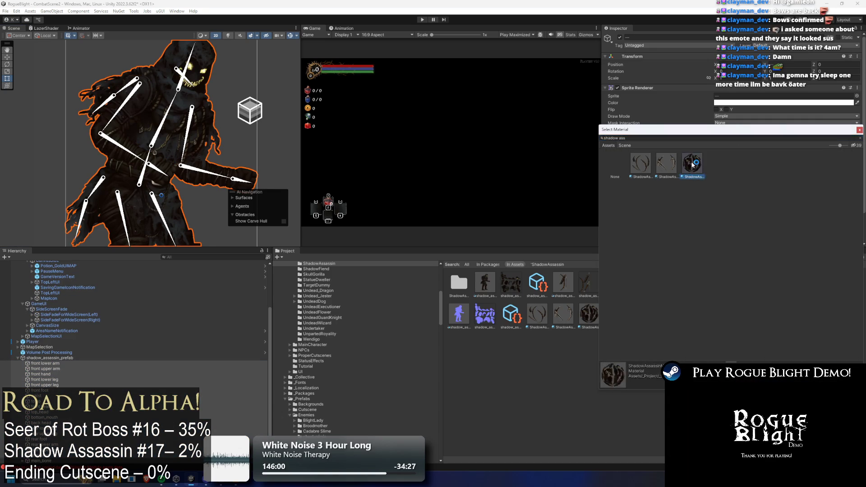
double_click(672, 166)
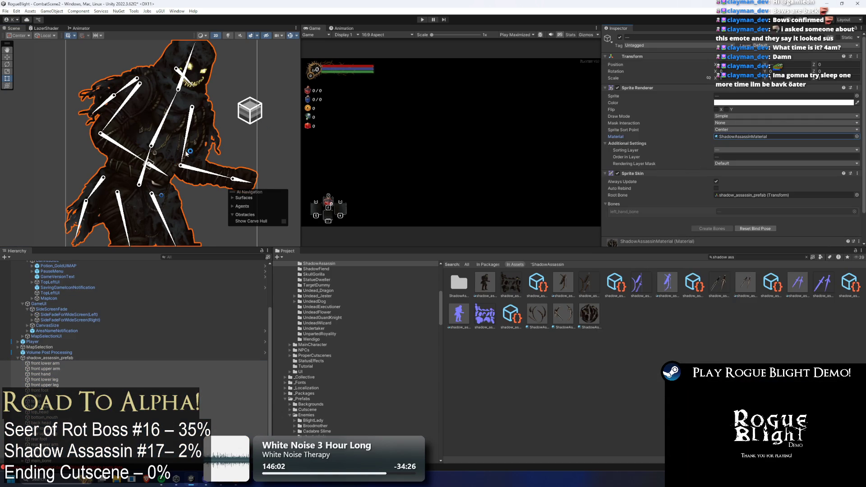
left_click(228, 39)
left_click(228, 38)
left_click(229, 39)
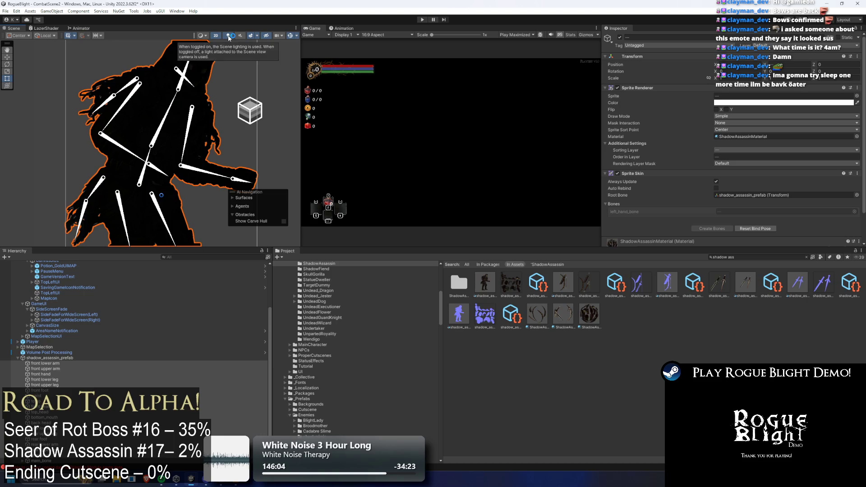
left_click(228, 39)
left_click_drag(172, 125, 174, 110)
scroll(174, 110, "down", 5)
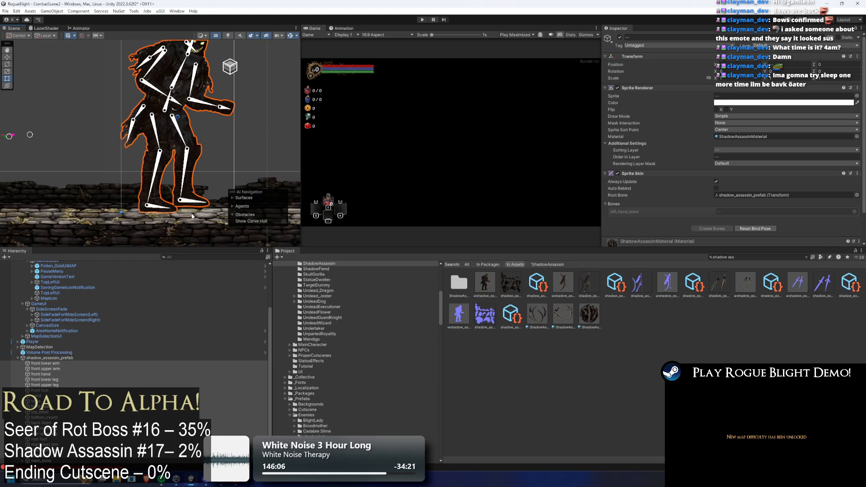
- Move shadow_assassin_prefab down onto the ground and enter Play mode
left_click(50, 358)
scroll(207, 173, "down", 3)
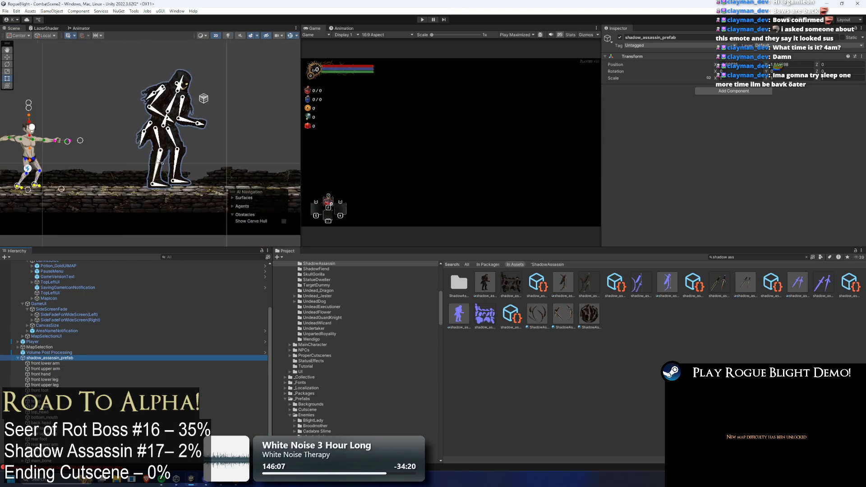
left_click_drag(202, 146, 198, 151)
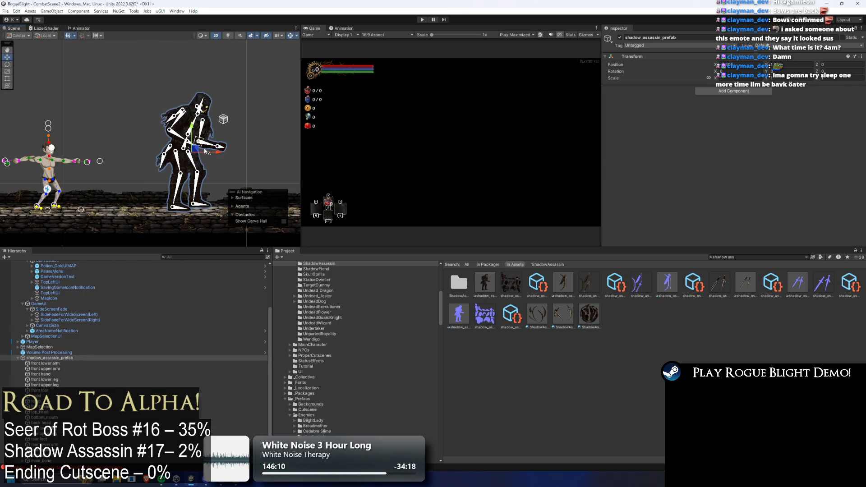
left_click(424, 21)
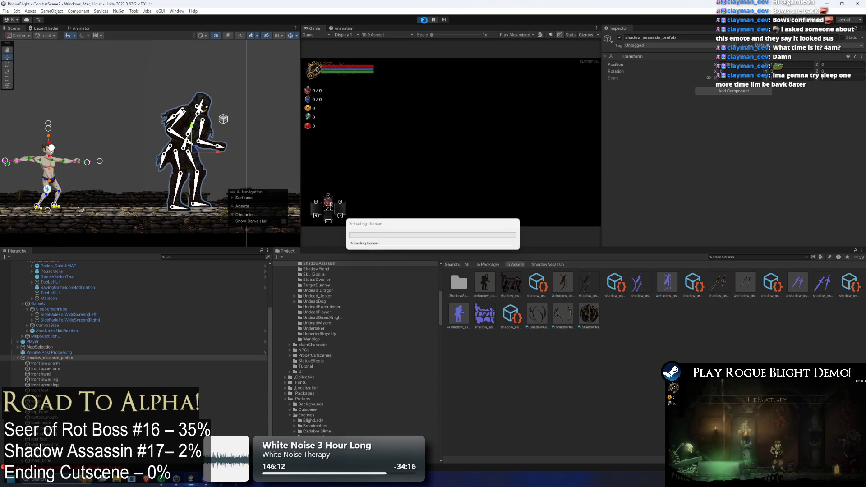
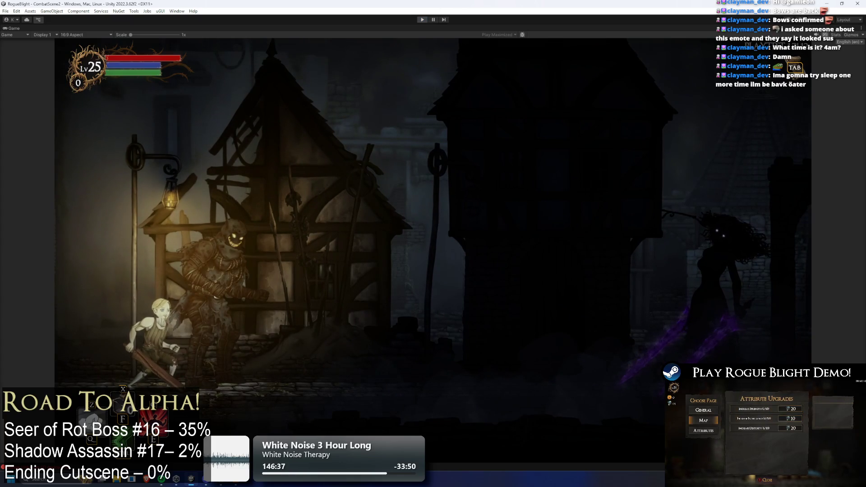
- Stop Play mode so the combat scene returns to editing
left_click(423, 20)
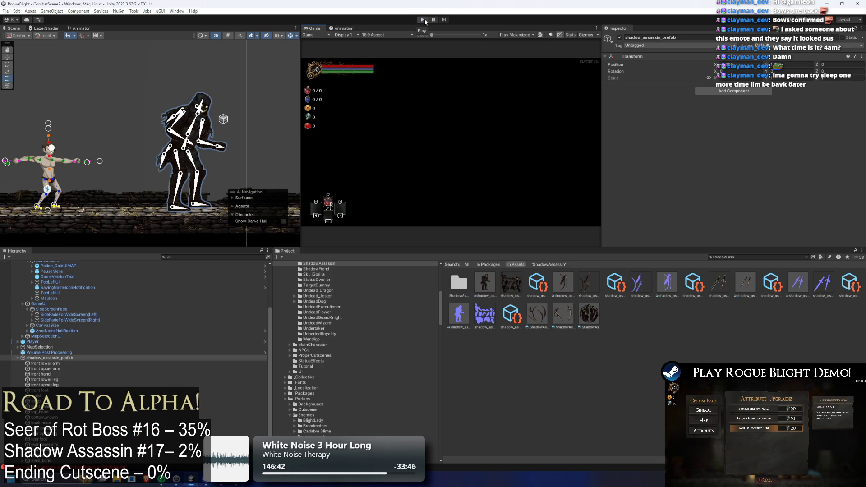
- Create an empty 'sprites' object and move the body parts from front lower arm to rear hand under it
left_click(60, 364)
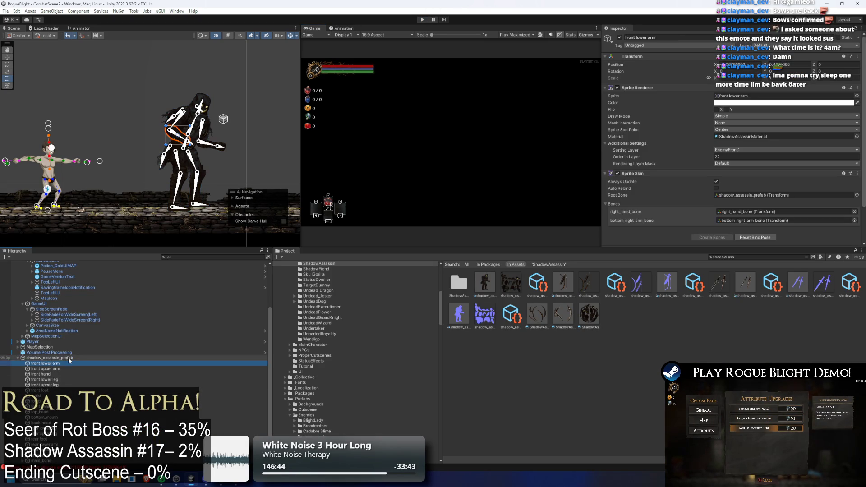
right_click(62, 366)
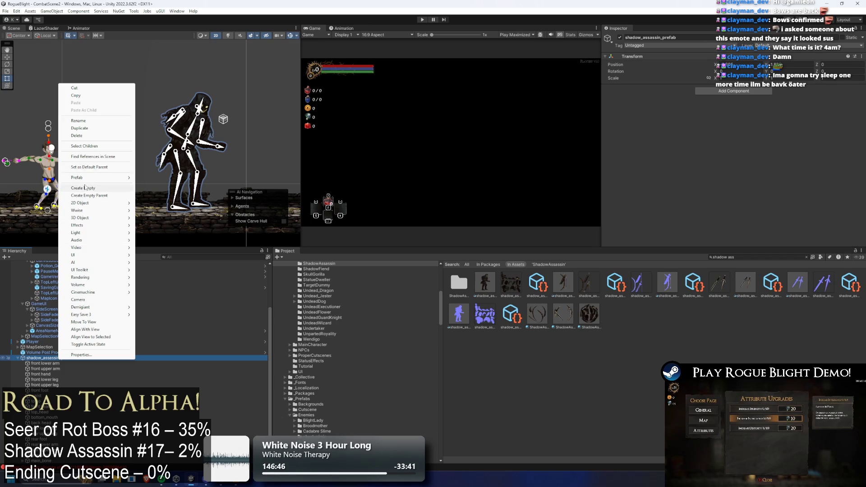
left_click(93, 188)
type("sprites")
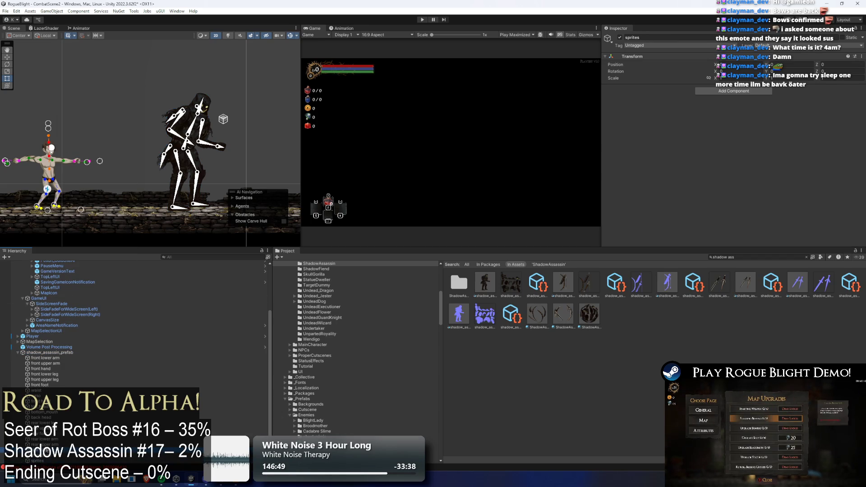
left_click(41, 450)
left_click(59, 359, "shift")
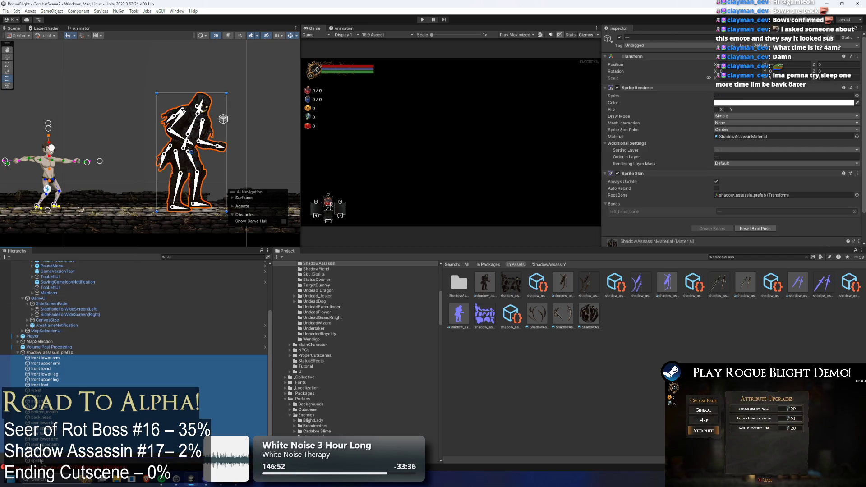
left_click_drag(40, 463, 40, 461)
- Add a second empty 'solvers' object under shadow_assassin_prefab
left_click(50, 352)
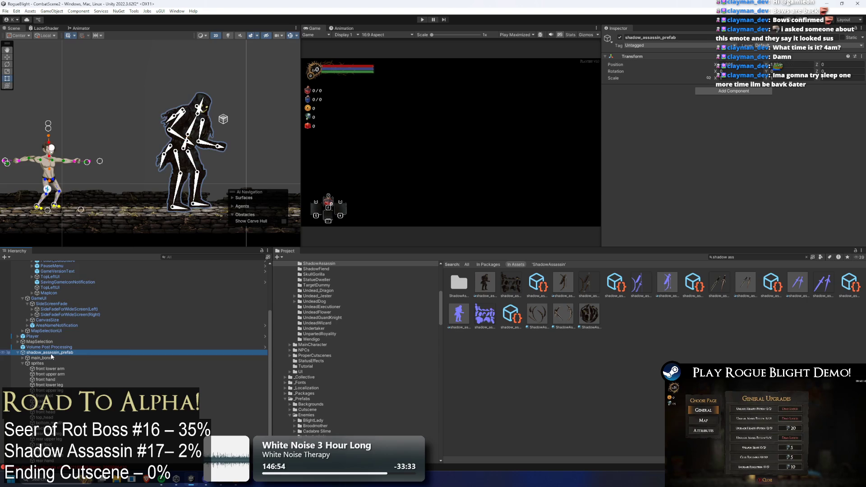
right_click(50, 352)
left_click(76, 183)
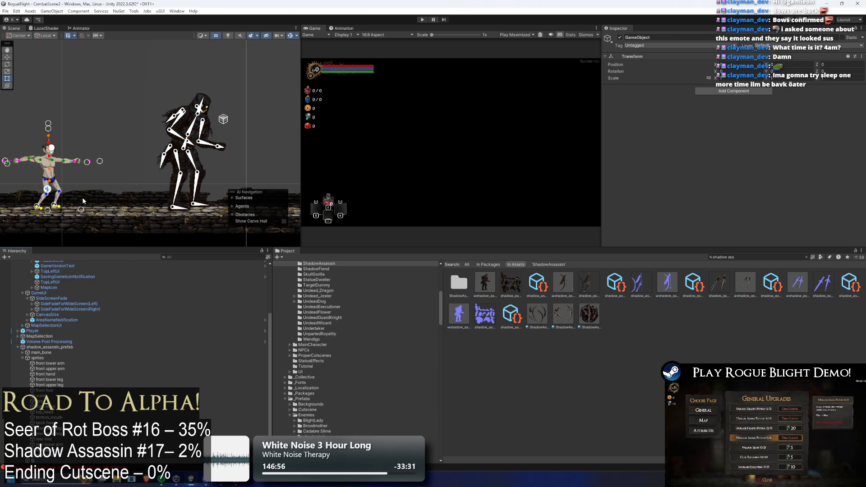
left_click(112, 358)
scroll(113, 358, "up", 3)
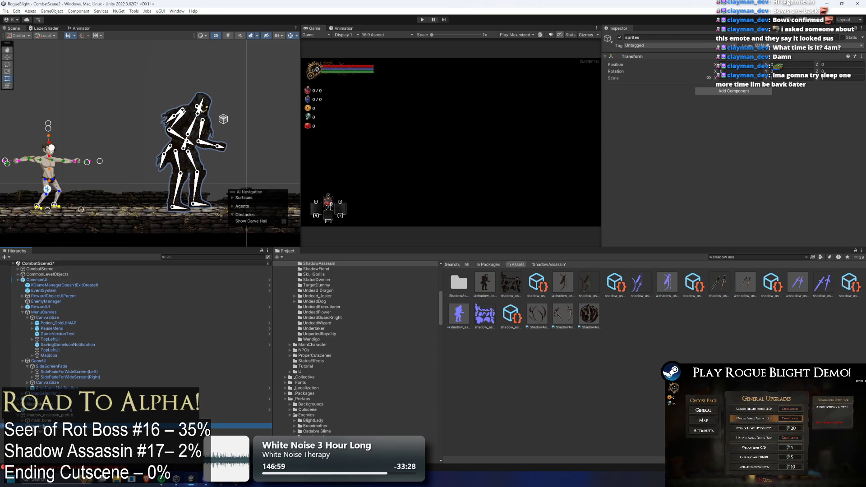
- Create an empty child under bottom_right_arm_bone and name it left_arm_eff
left_click(45, 420)
scroll(187, 130, "up", 5)
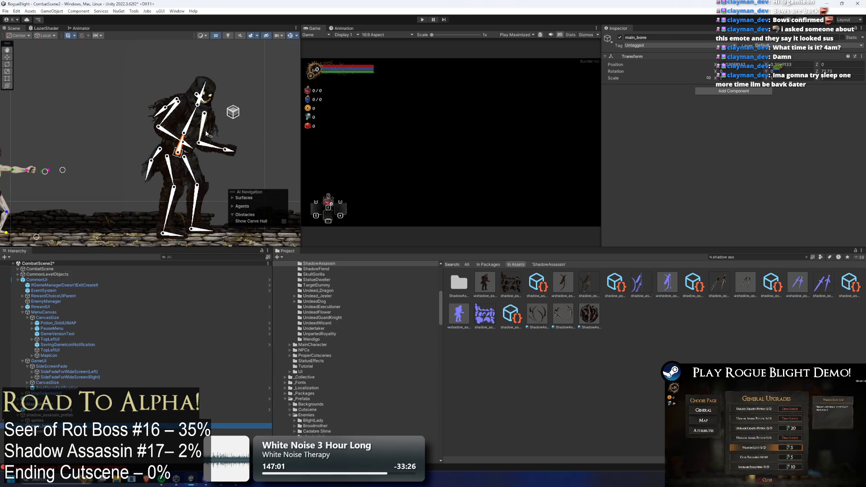
left_click(165, 142)
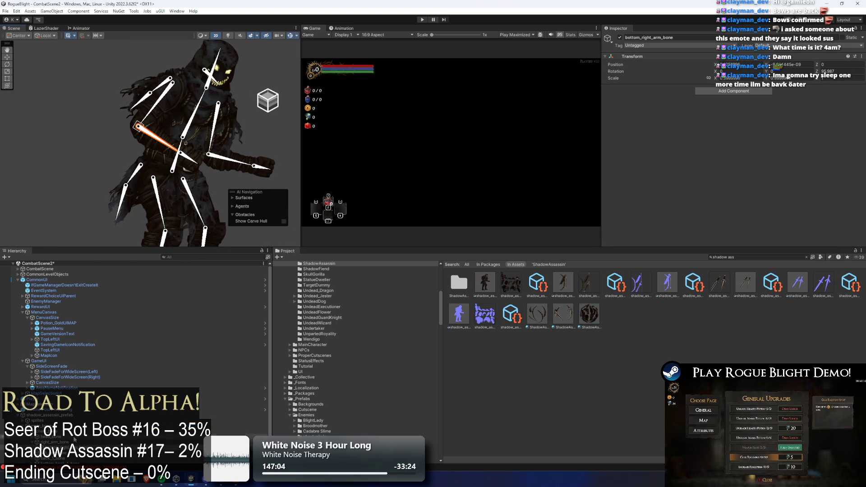
right_click(72, 271)
left_click(121, 272)
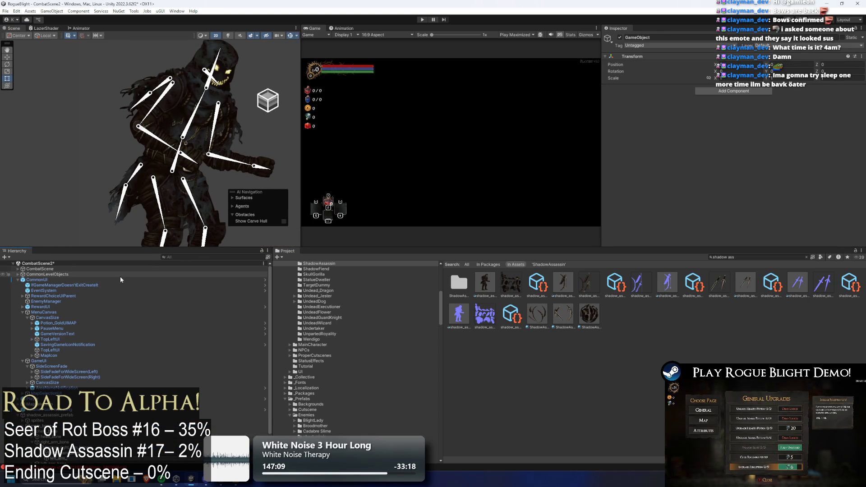
type("left_arm_solver")
key("Return")
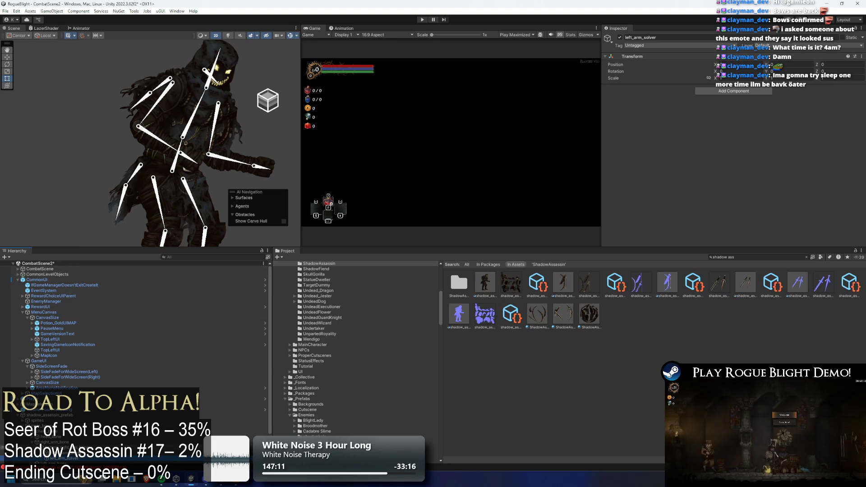
right_click(75, 458)
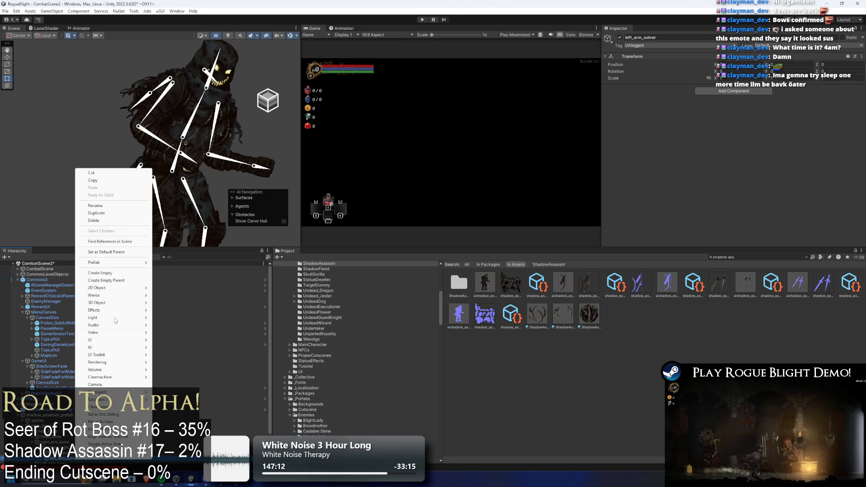
left_click(100, 207)
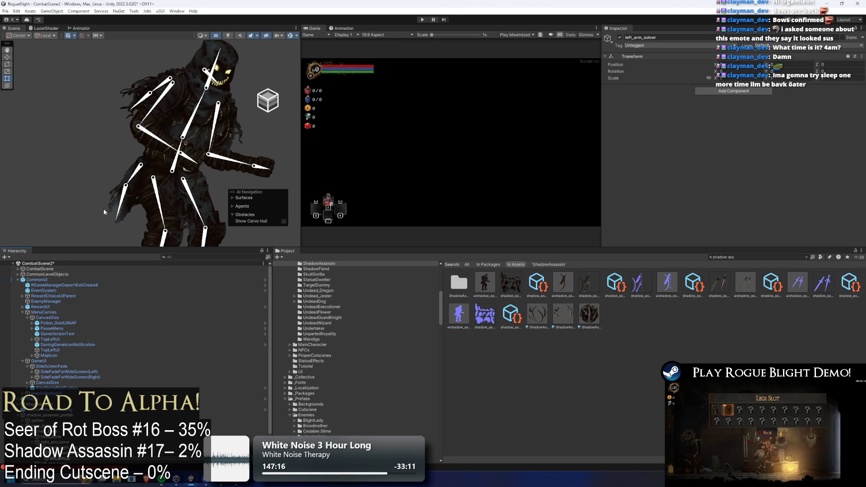
key("Return")
- Move left_arm_eff onto the tip of the front arm bone
scroll(168, 160, "up", 2)
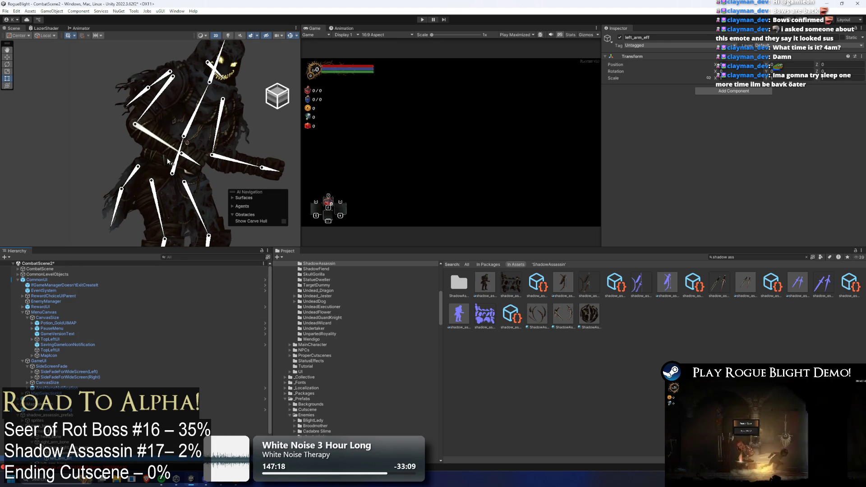
key("w")
scroll(163, 153, "up", 3)
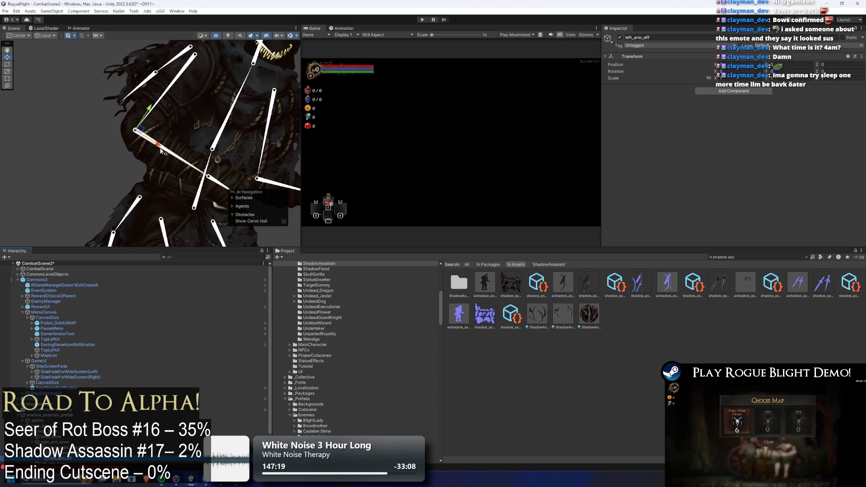
scroll(166, 150, "up", 3)
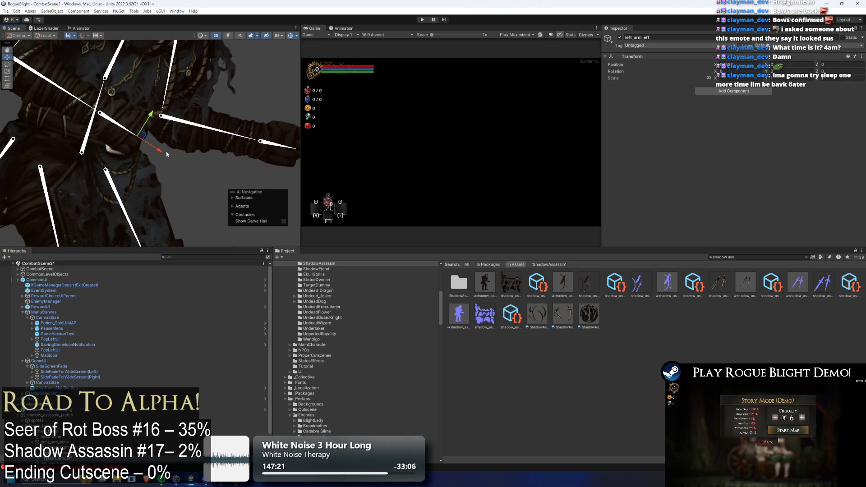
left_click_drag(161, 153, 166, 156)
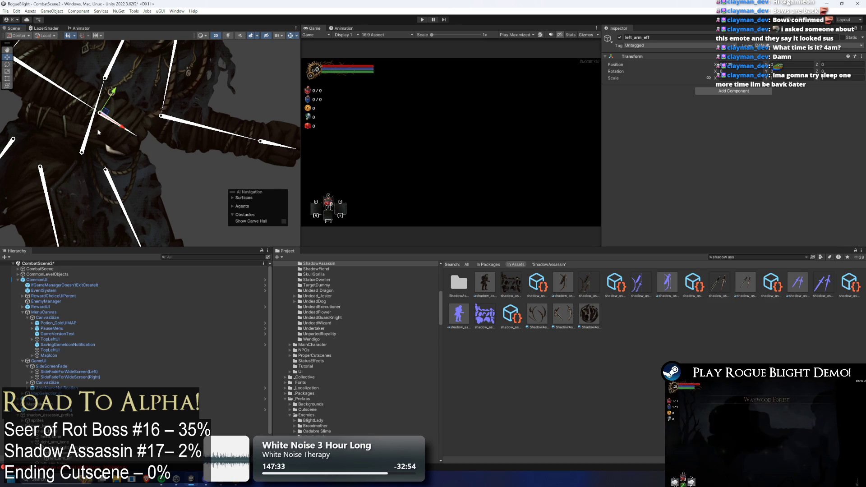
- Add an IK Manager 2D with a Limb solver and rename the solver left_arm_solver
left_click(738, 93)
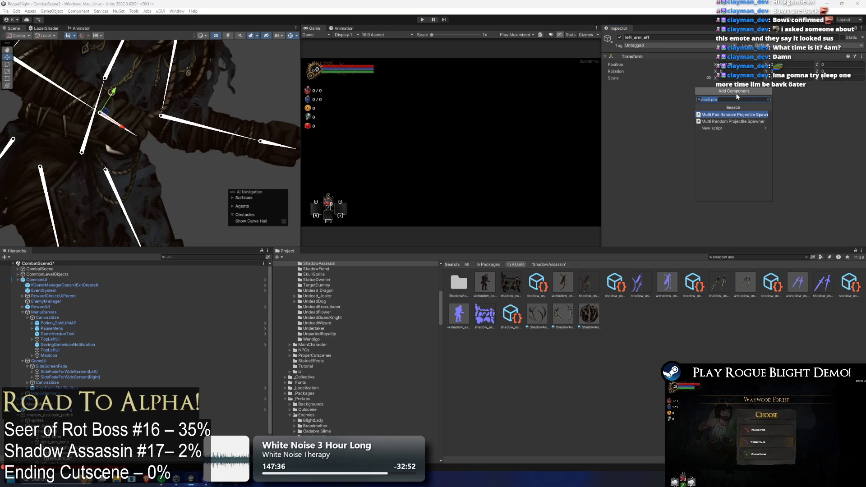
type("ik manager")
key("Return")
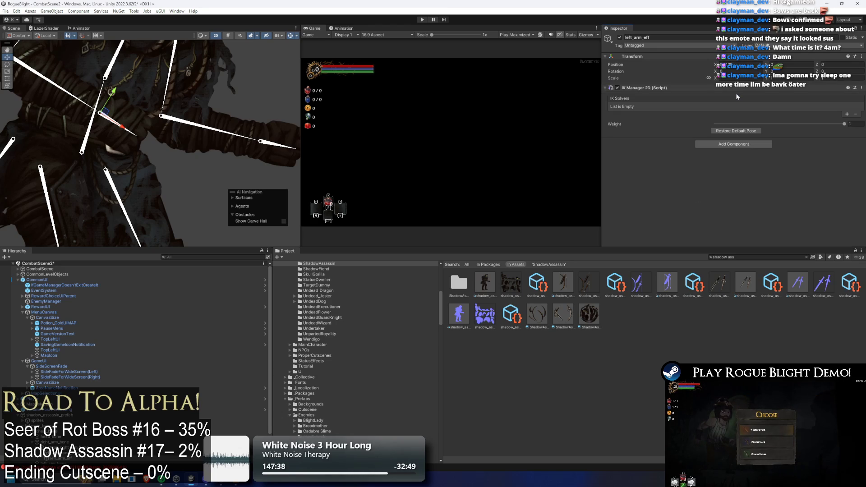
left_click(847, 114)
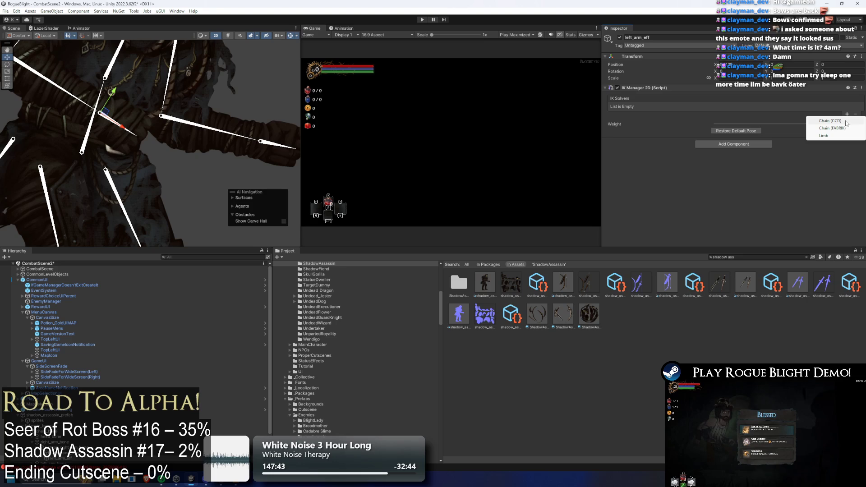
left_click(839, 137)
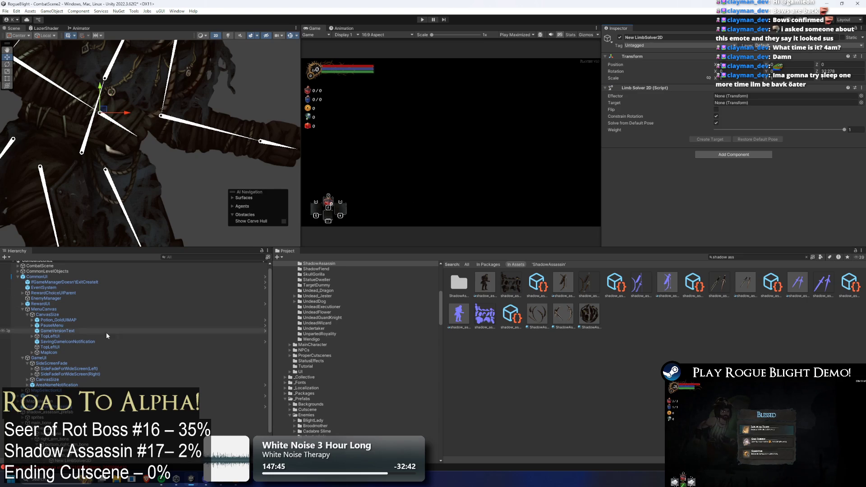
right_click(77, 462)
left_click(105, 212)
type("left_arm_solver")
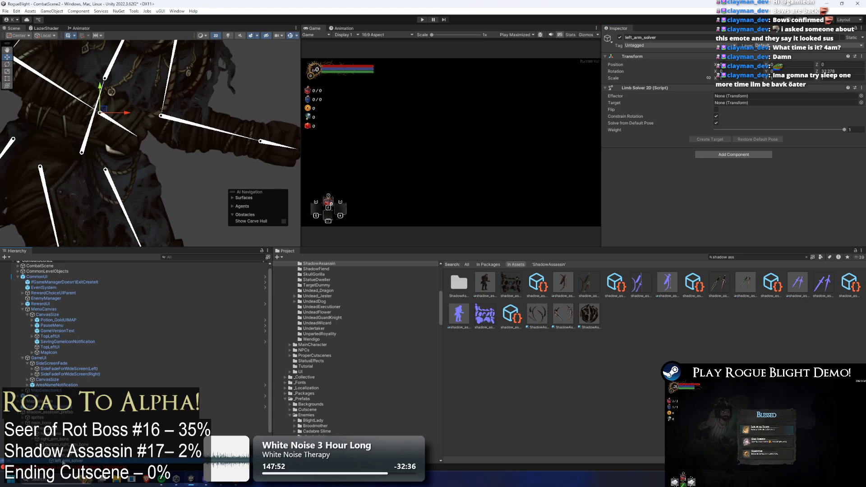
key("Return")
- Assign left_arm_eff as the solver's effector and create its target
left_click(742, 103)
left_click_drag(742, 103, 747, 97)
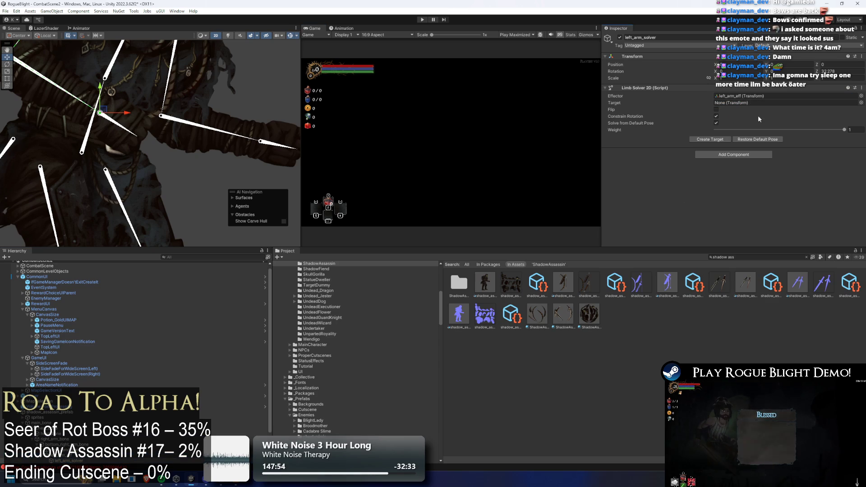
scroll(135, 388, "down", 2)
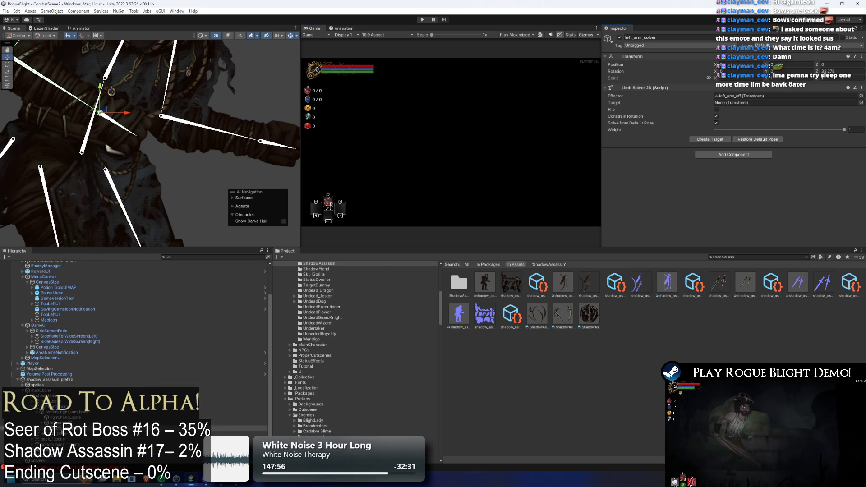
scroll(66, 460, "down", 1)
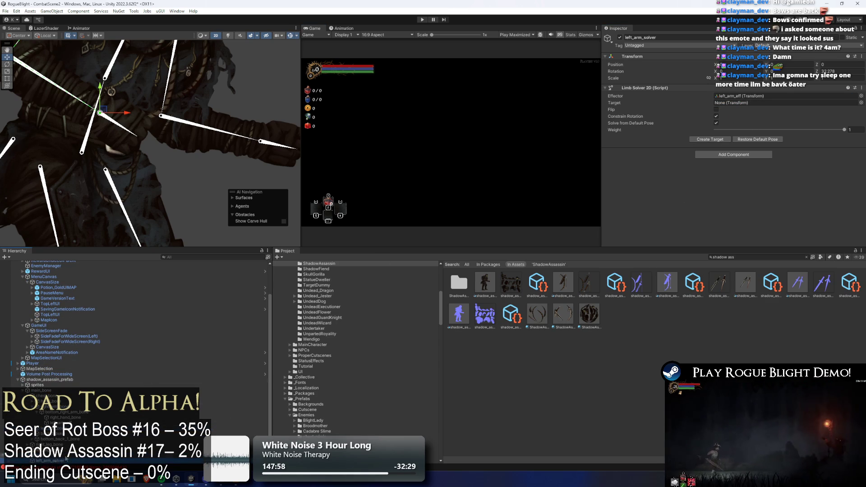
left_click(721, 141)
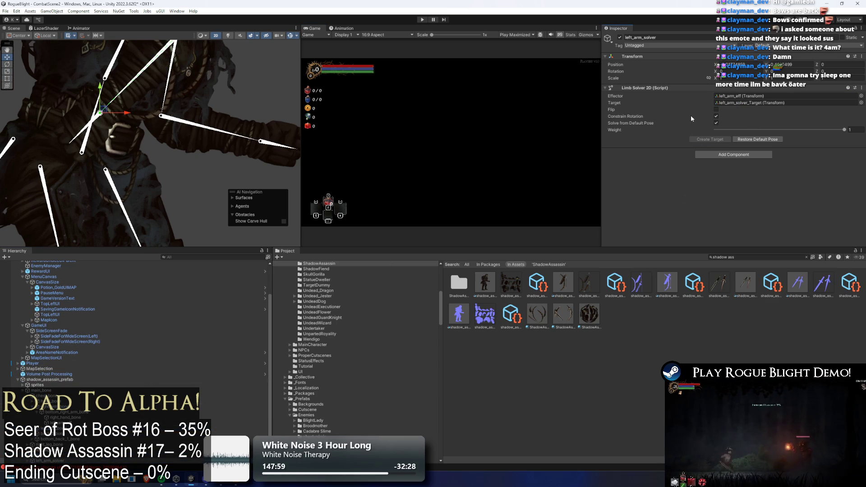
- Test the arm rig by dragging its IK target from the head down to the waist
left_click(206, 175)
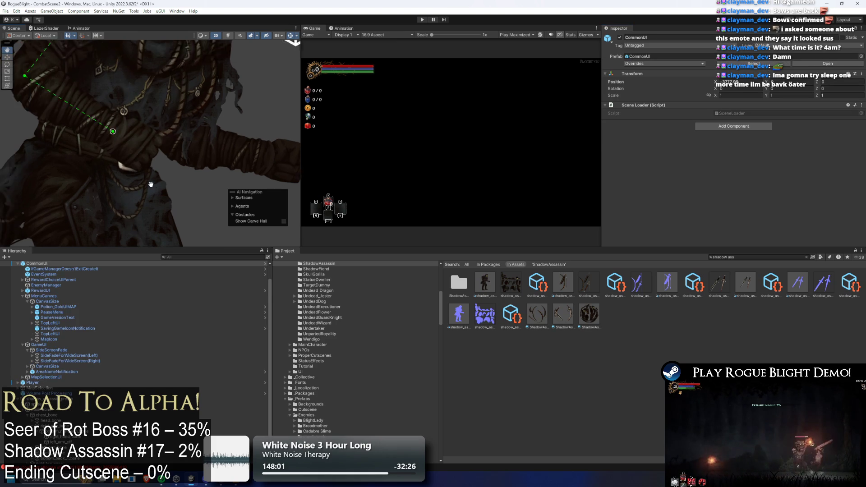
scroll(180, 181, "down", 3)
mouse_move(148, 187)
left_mouse_down()
mouse_move(149, 120)
mouse_move(148, 161)
mouse_move(85, 127)
mouse_move(80, 133)
mouse_move(189, 86)
mouse_move(188, 25)
mouse_move(199, 110)
mouse_move(270, 99)
mouse_move(253, 55)
mouse_move(219, 77)
mouse_move(226, 67)
left_mouse_up()
key("w")
left_click(73, 179)
scroll(181, 134, "down", 4)
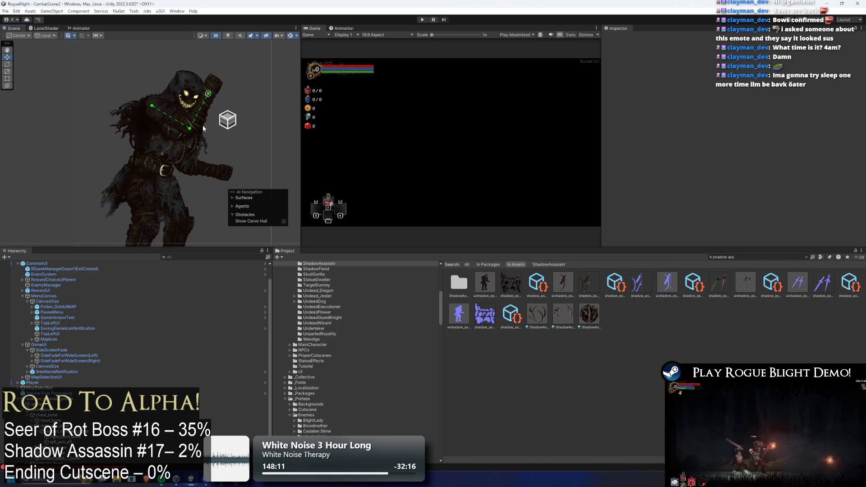
scroll(213, 126, "up", 2)
mouse_move(208, 90)
left_mouse_down()
mouse_move(233, 126)
mouse_move(241, 72)
mouse_move(100, 127)
mouse_move(117, 110)
mouse_move(68, 115)
mouse_move(134, 151)
left_mouse_up()
scroll(77, 126, "down", 5)
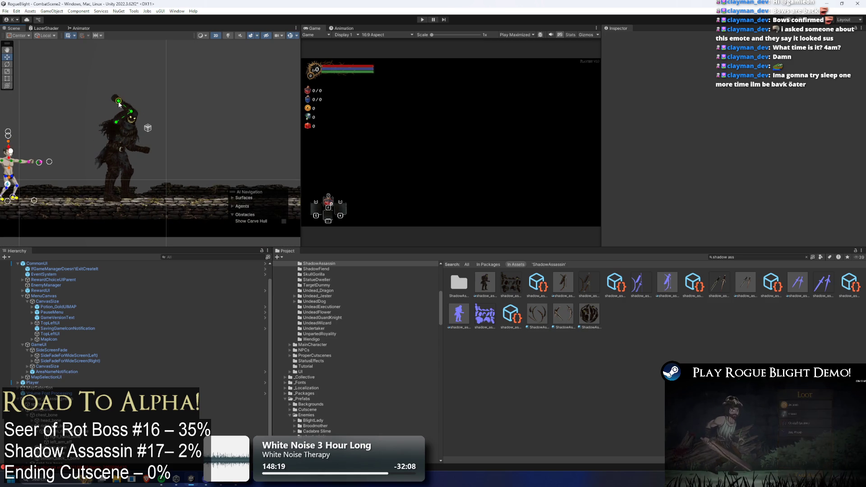
left_click_drag(121, 107, 135, 146)
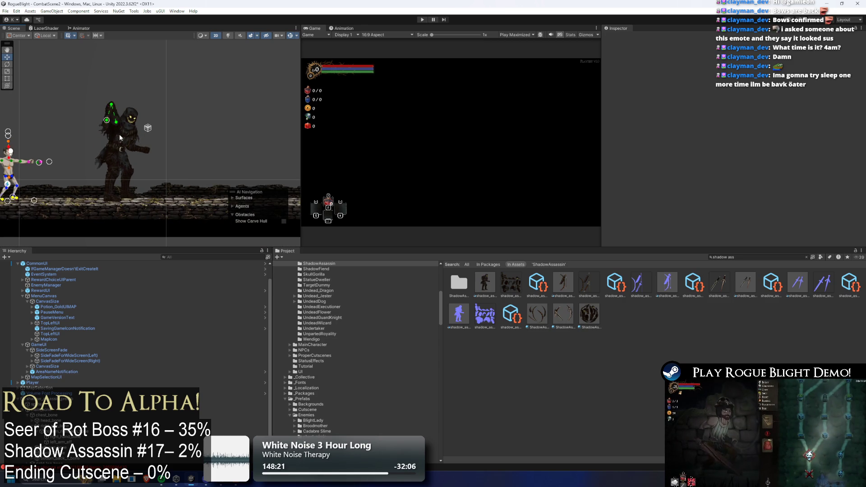
- Select the front upper arm sprite on the character
scroll(115, 131, "up", 5)
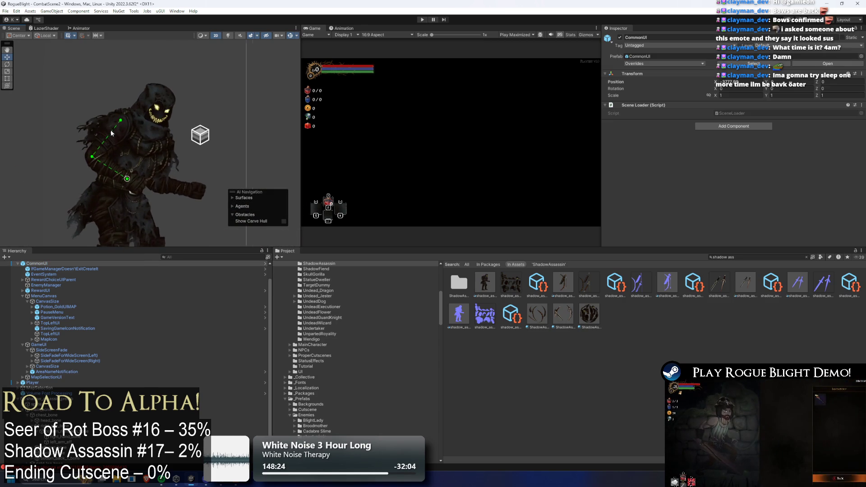
left_click(111, 133)
scroll(113, 117, "up", 5)
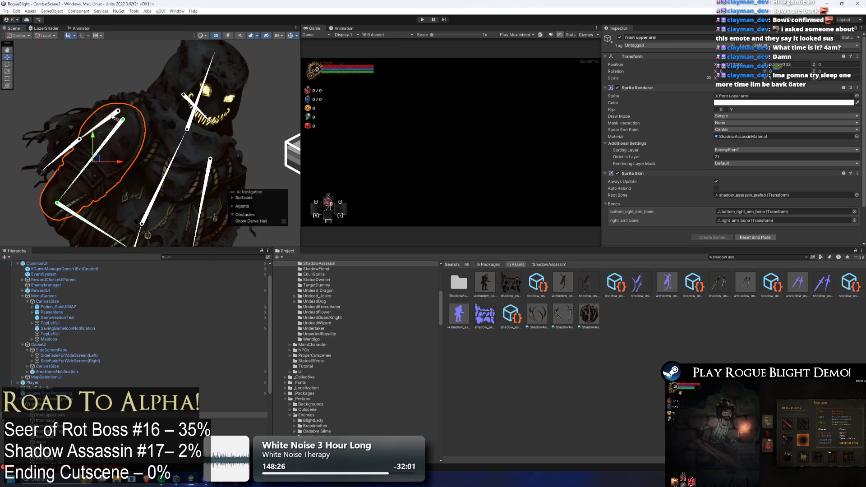
- Open shadow_assassin_art in the Skinning Editor and move the blue arm bone's tip down and left
left_click(489, 282)
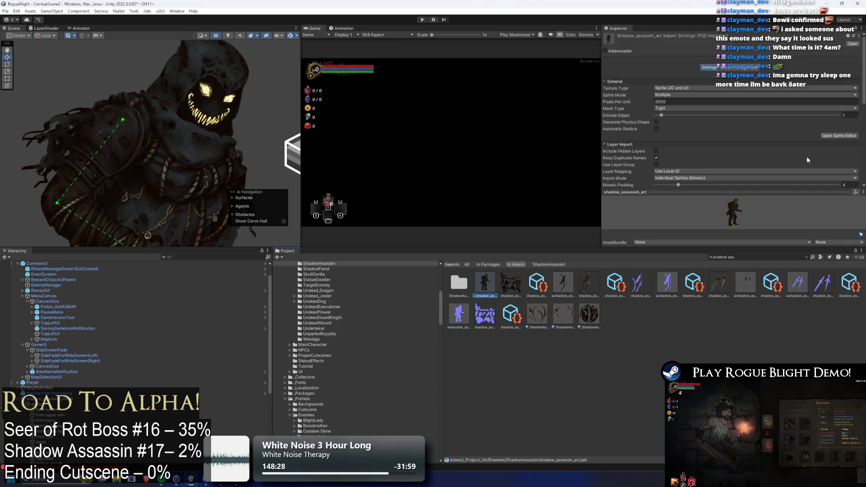
left_click(834, 135)
left_click(29, 13)
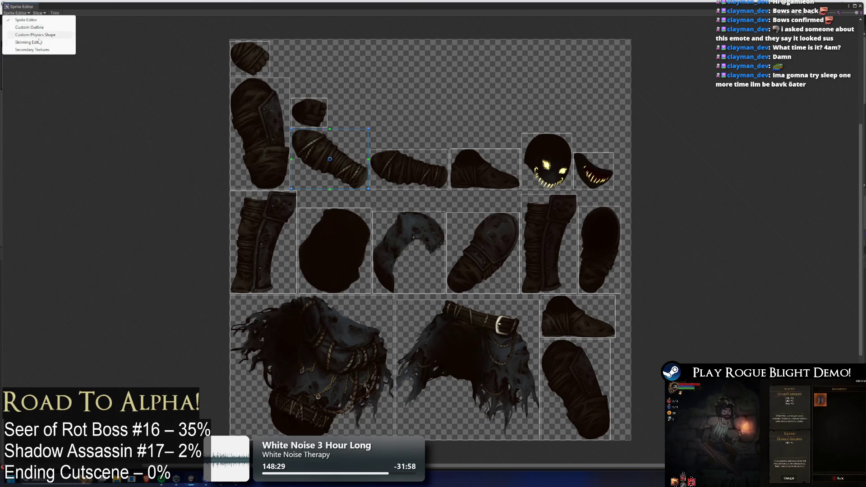
left_click(18, 50)
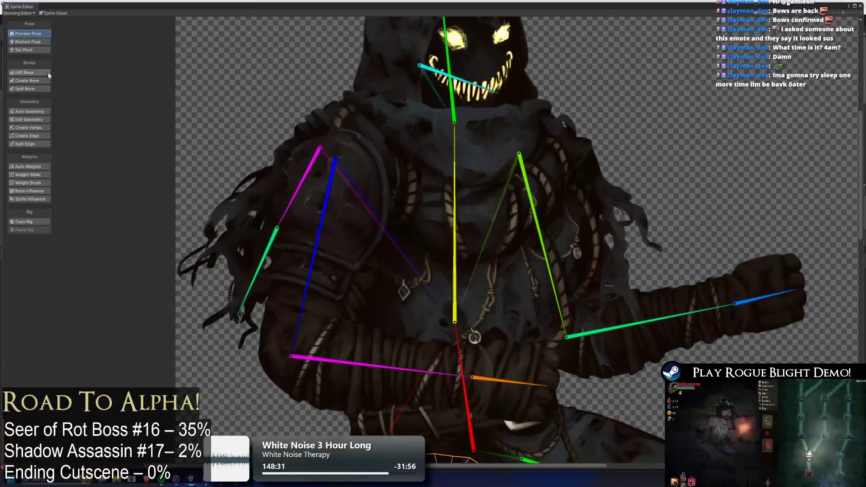
left_click(48, 73)
scroll(532, 150, "up", 10)
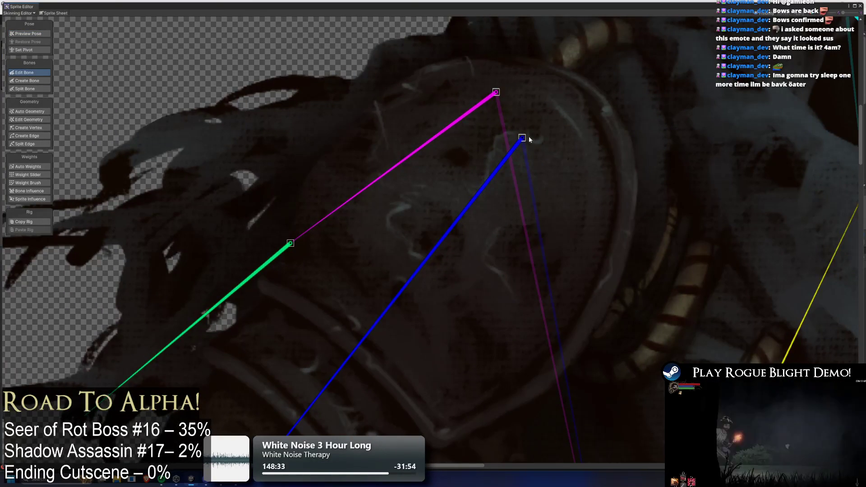
left_click_drag(530, 139, 494, 175)
- Move the green arm bone's tip down the arm, then apply the changes and close the Sprite Editor
scroll(564, 185, "down", 5)
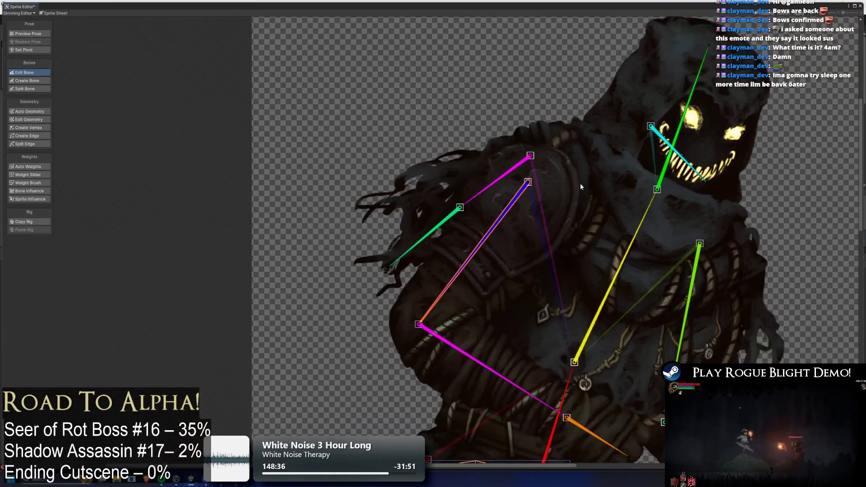
scroll(581, 187, "down", 3)
left_click(599, 242)
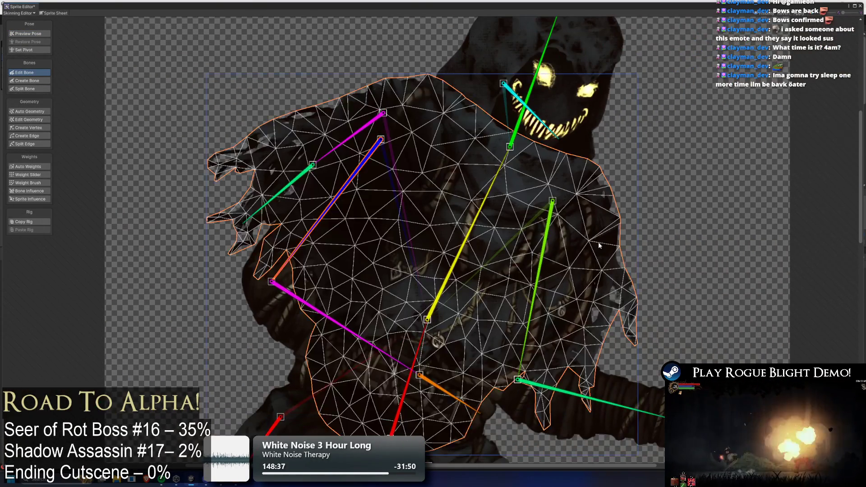
left_click(580, 374)
left_click(581, 373)
scroll(553, 199, "up", 3)
left_click_drag(551, 195, 550, 226)
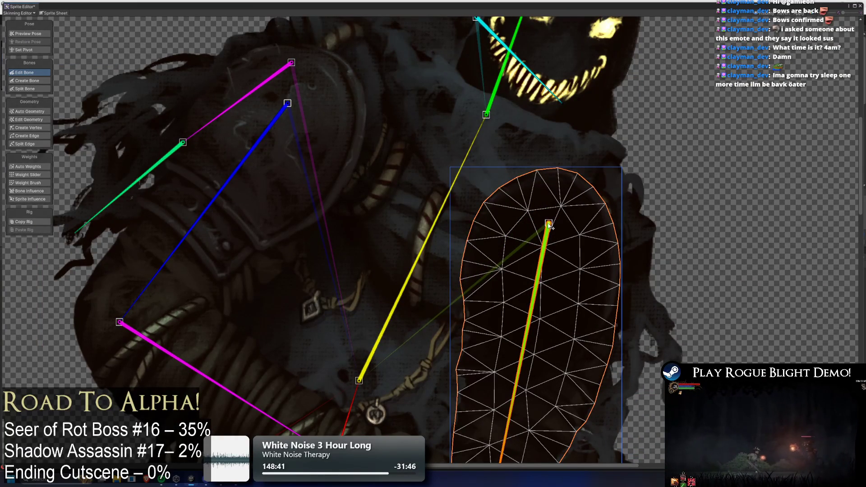
scroll(722, 90, "down", 5)
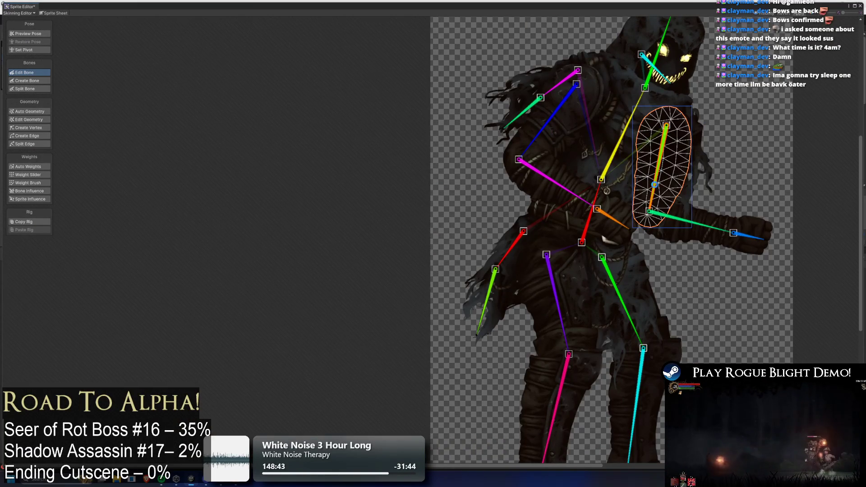
key("ctrl+s")
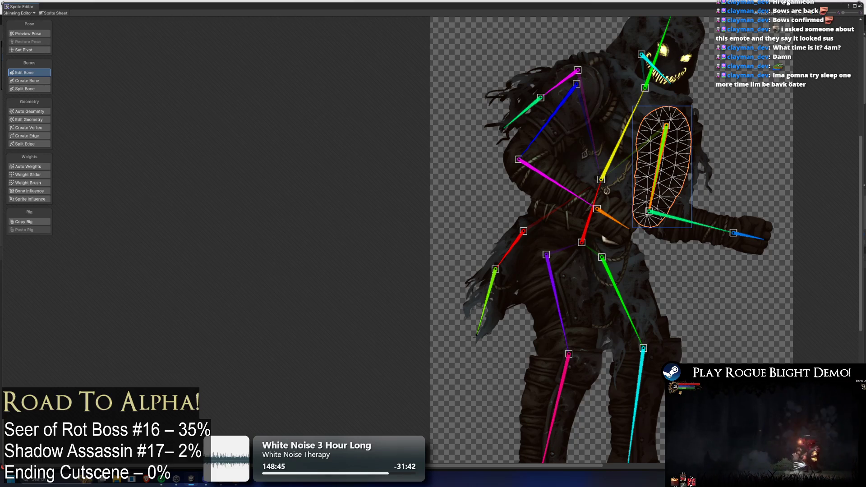
left_click(860, 5)
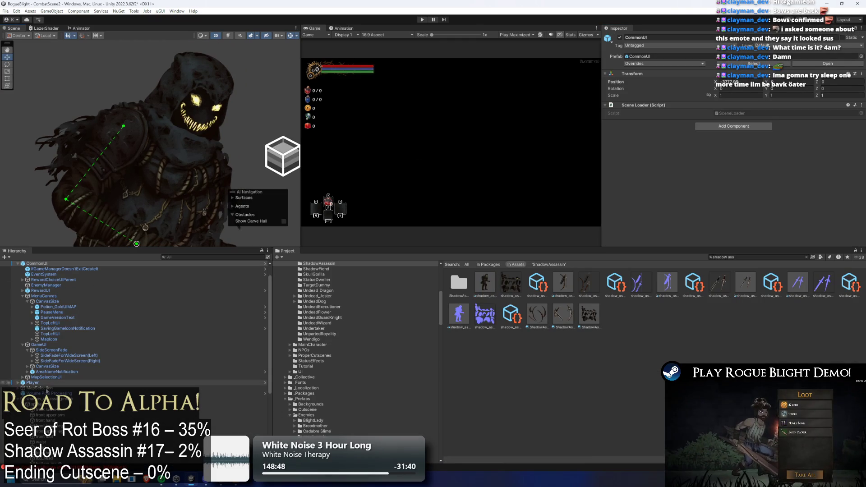
- Delete the old shadow_assassin_prefab and place the updated shadow assassin in the scene
left_click(226, 399)
key("Delete")
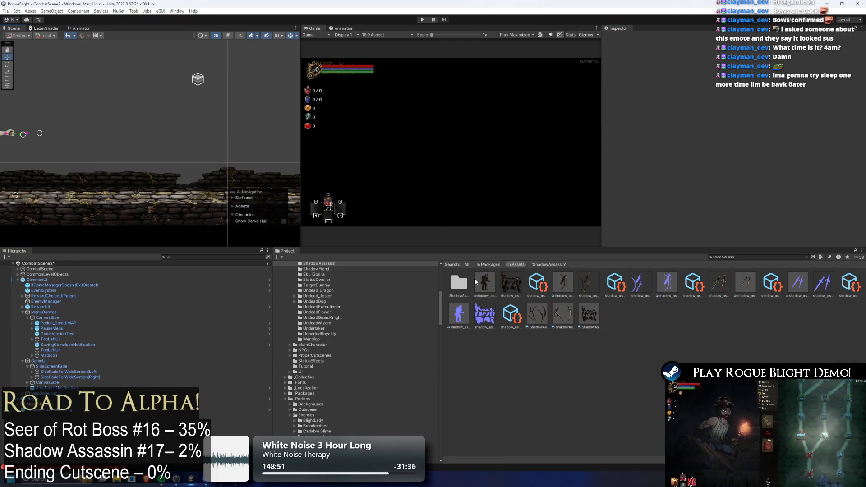
mouse_move(484, 282)
left_mouse_down()
mouse_move(149, 86)
mouse_move(133, 116)
left_mouse_up()
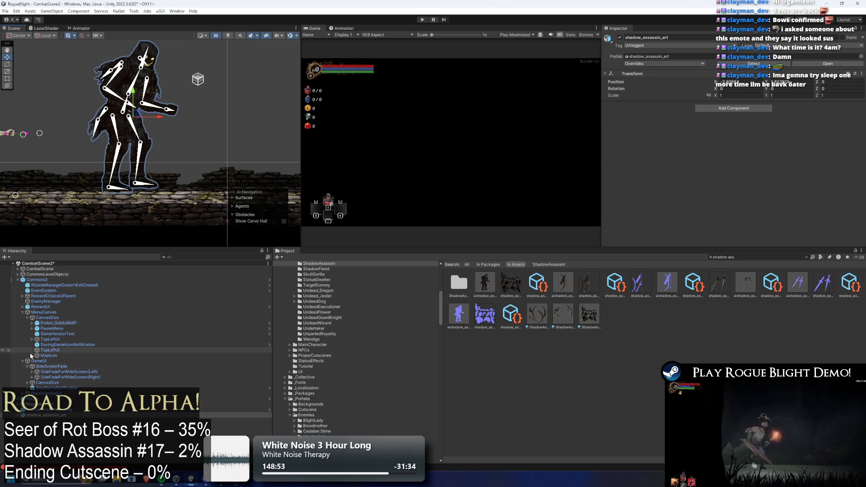
left_click(190, 151)
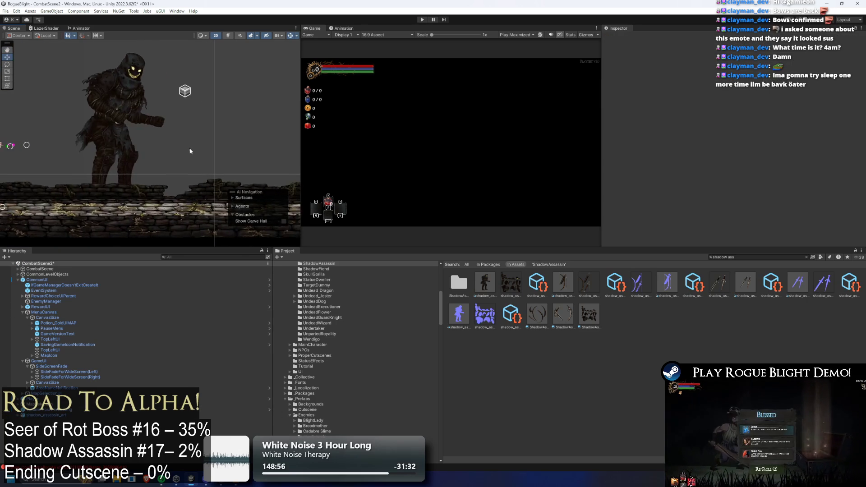
- Unpack the shadow_assassin_art prefab instance completely
left_click(72, 415)
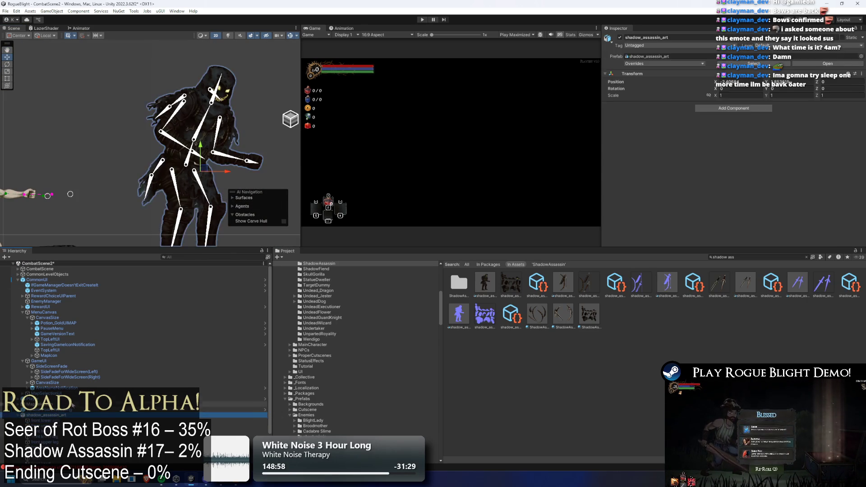
left_click(81, 420)
scroll(83, 414, "down", 3)
right_click(61, 360)
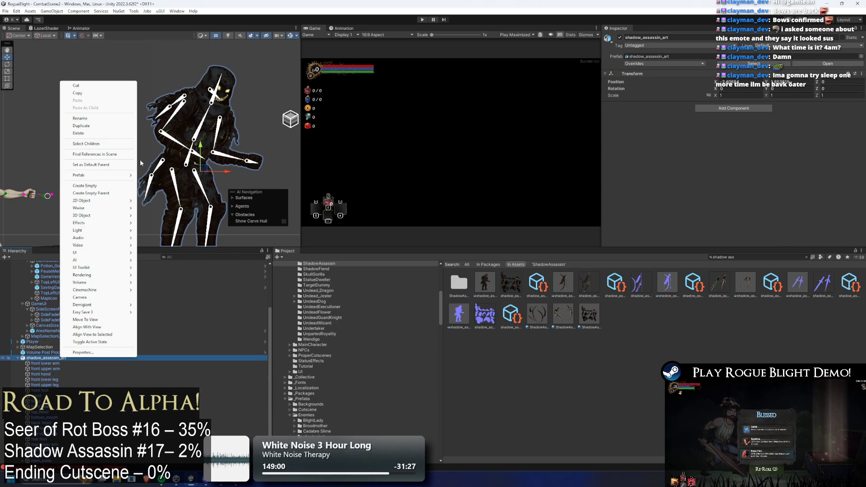
mouse_move(100, 175)
left_click(166, 229)
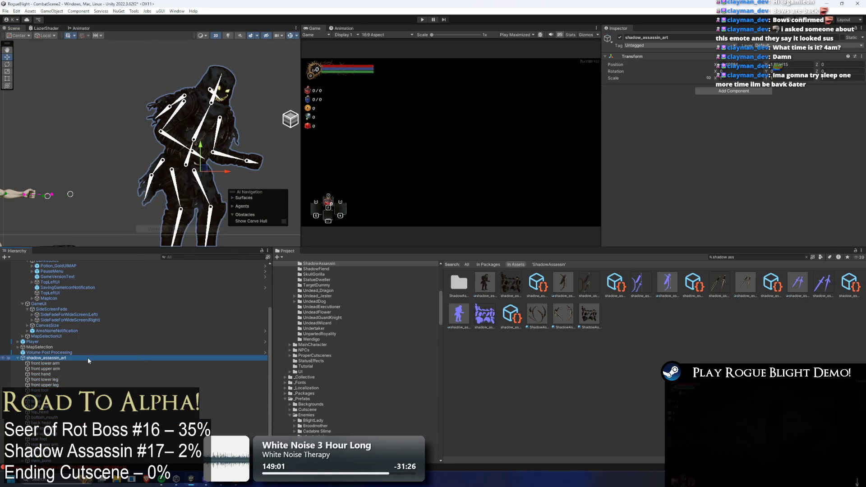
- Rename shadow_assassin_art to shadow_assassin_Prefab
right_click(66, 358)
left_click(99, 120)
key("Right")
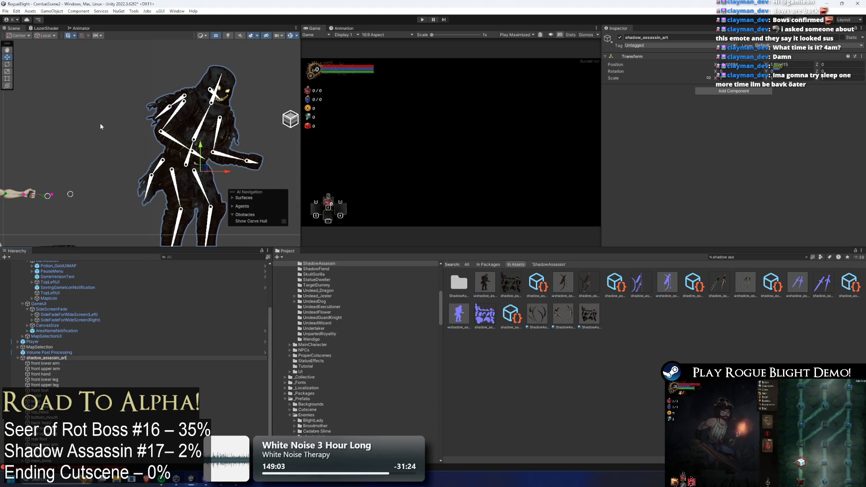
key("BackSpace")
key("BackSpace")
key("BackSpace")
type("Prefab")
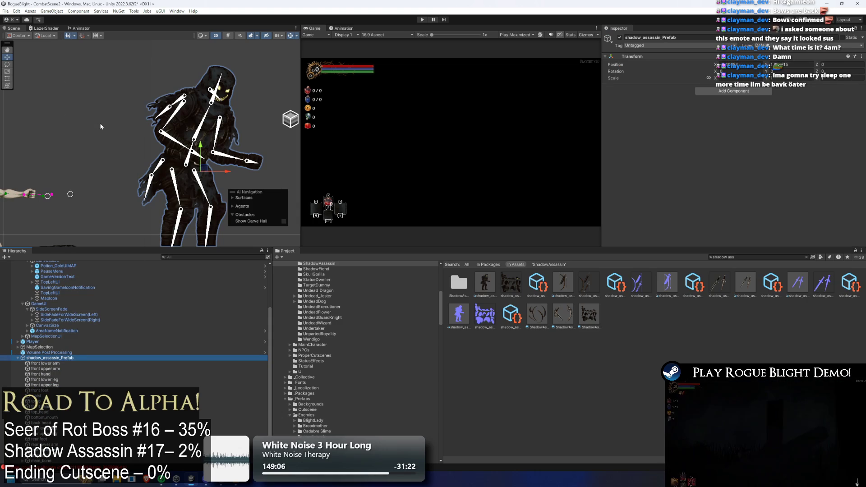
- Add an empty child to shadow_assassin_Prefab and an empty right_arm_eff under the lower right arm bone
left_click(178, 143)
left_click(23, 282)
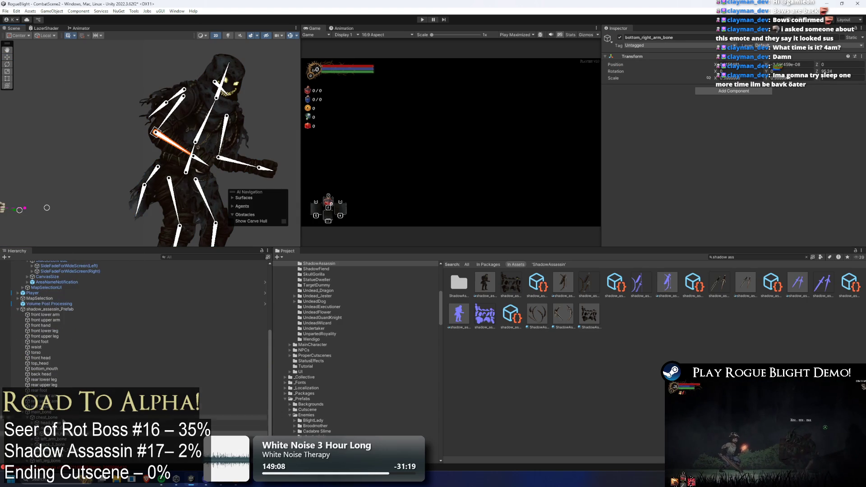
right_click(35, 310)
left_click(63, 139)
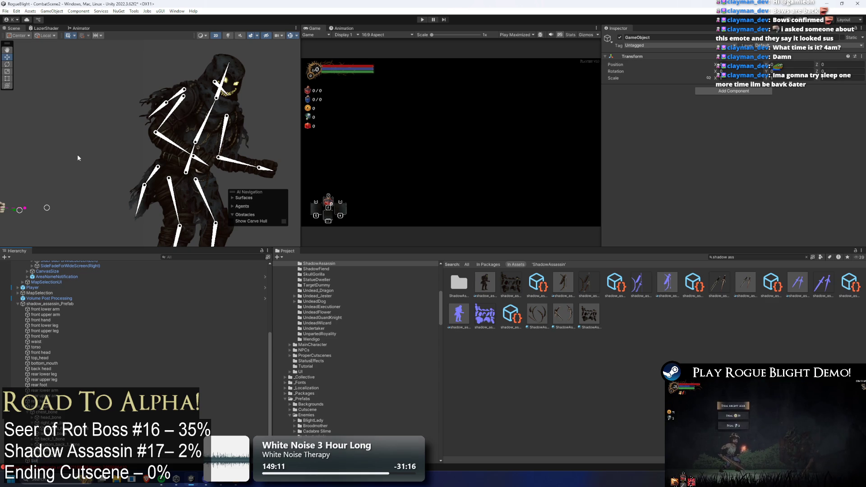
left_click(176, 144)
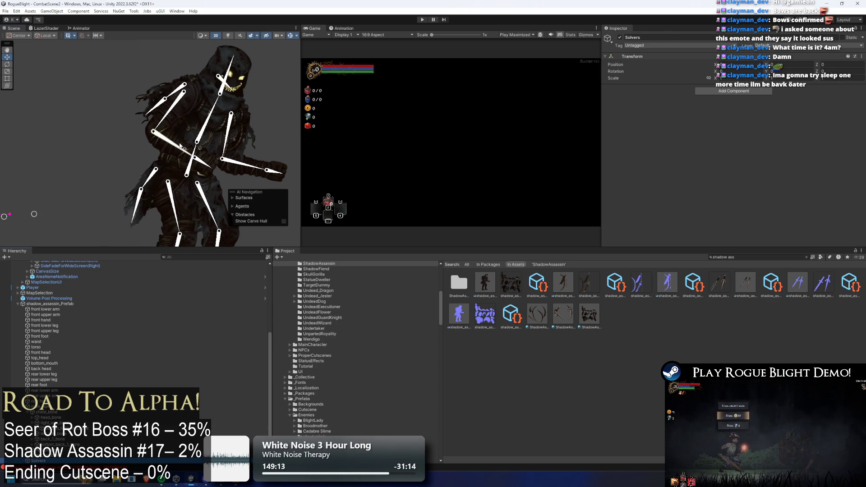
right_click(59, 420)
left_click(97, 250)
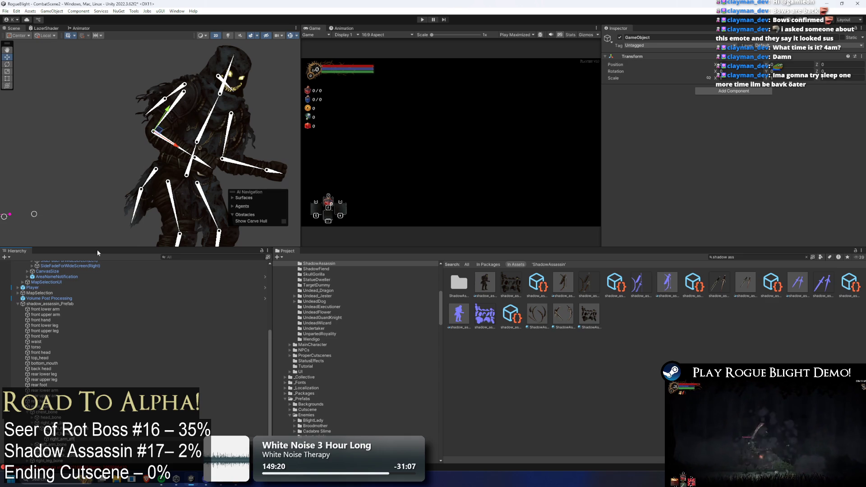
key("Return")
- Add an IK Manager 2D component with a Limb solver
left_click(747, 91)
type("ik m")
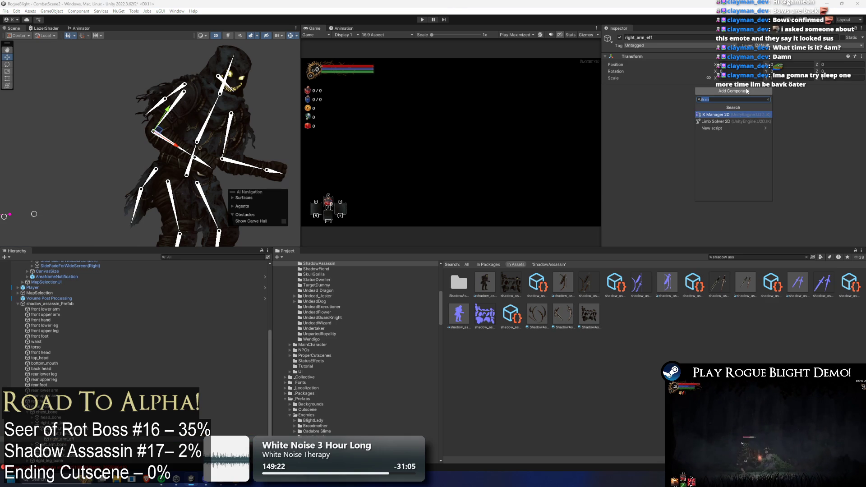
key("Return")
left_click(848, 115)
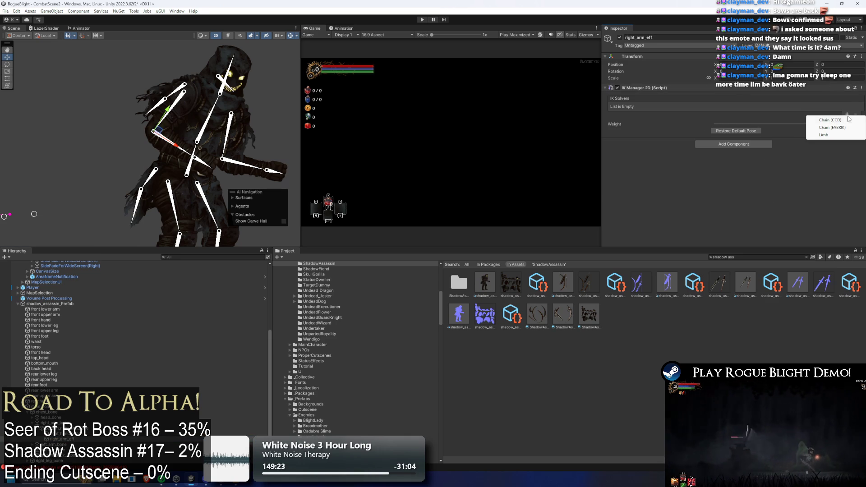
left_click(835, 135)
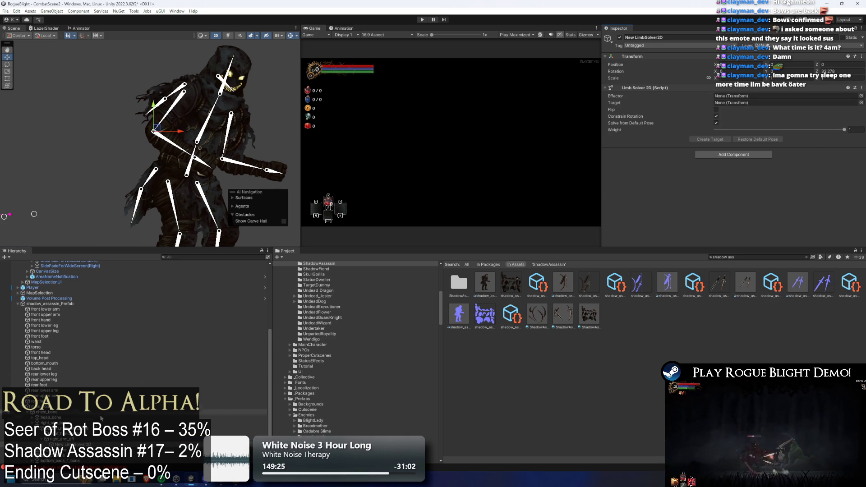
- Assign right_arm_eff as the Limb effector and rename the solver right_arm_Solver
mouse_move(67, 439)
left_mouse_down()
mouse_move(343, 271)
mouse_move(768, 96)
left_mouse_up()
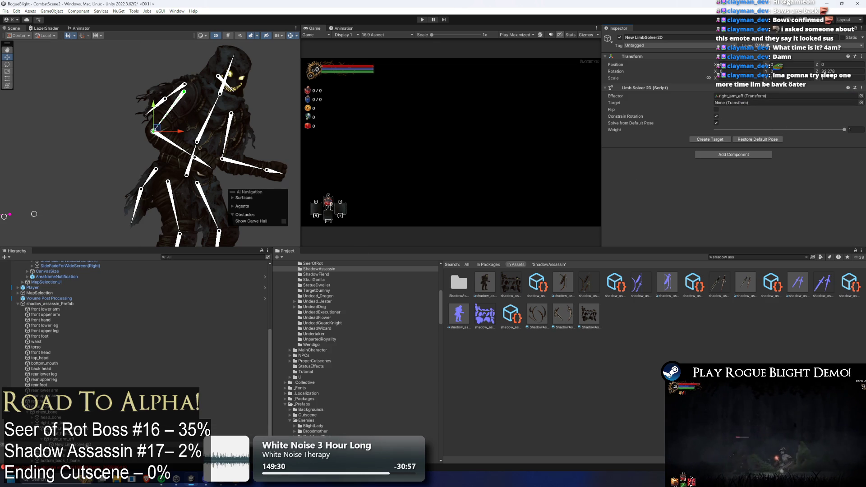
right_click(86, 446)
left_click(135, 197)
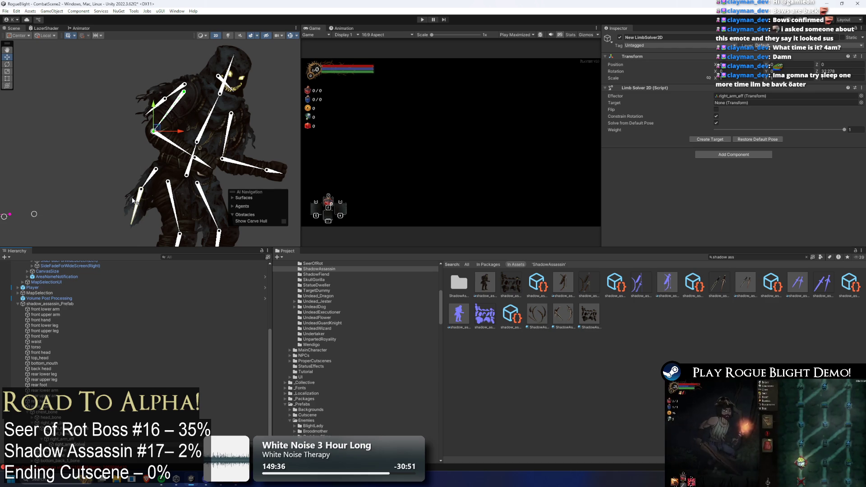
type("right_arm_Solve")
key("Return")
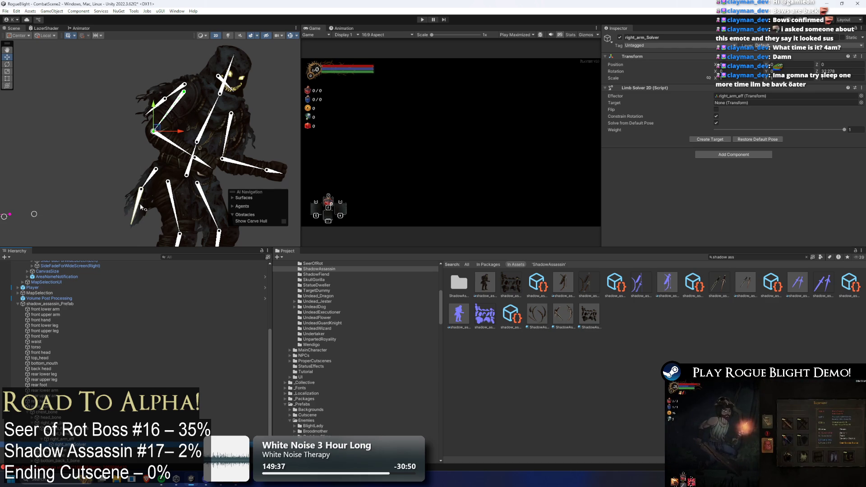
- Test-pull the right_arm_eff effector, then undo the pose
left_click(61, 440)
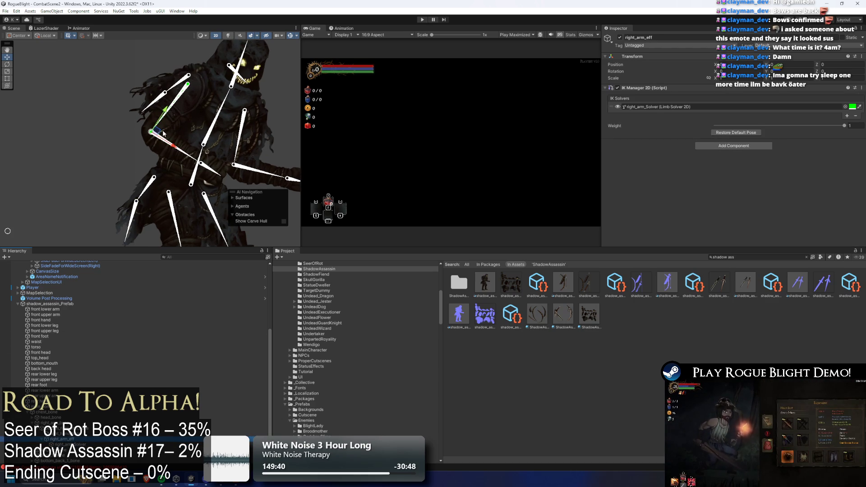
left_click_drag(156, 135, 217, 171)
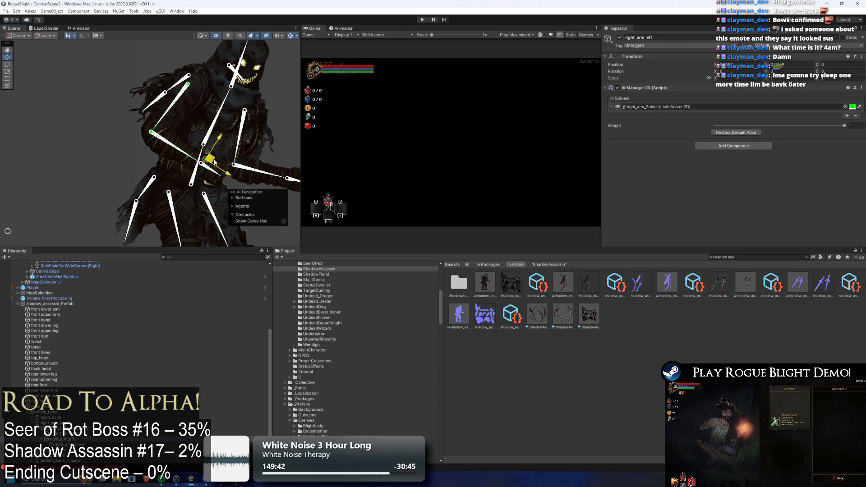
key("ctrl+z")
- Create an empty child under the lower right arm bone named right_arm_eff
left_click(68, 428)
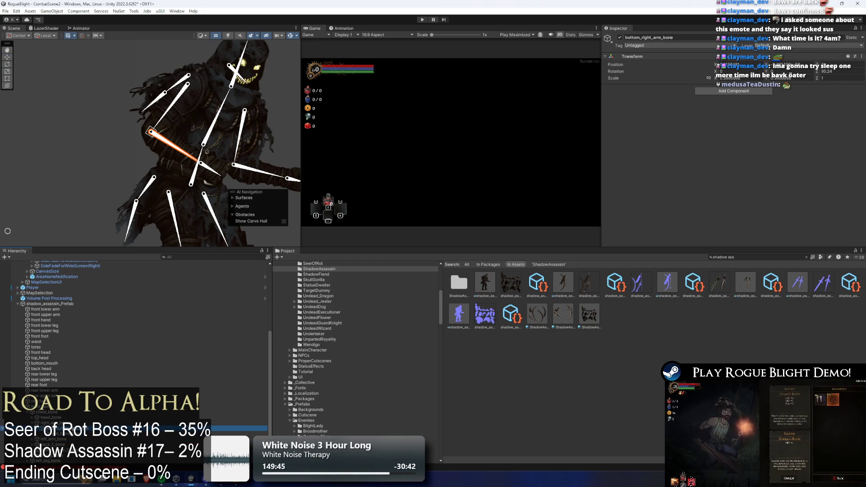
right_click(72, 428)
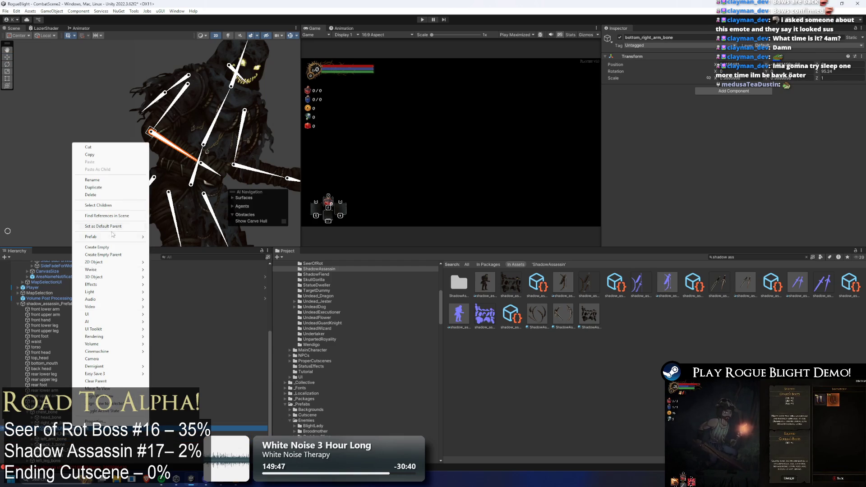
left_click(113, 247)
type("right_arm_solver")
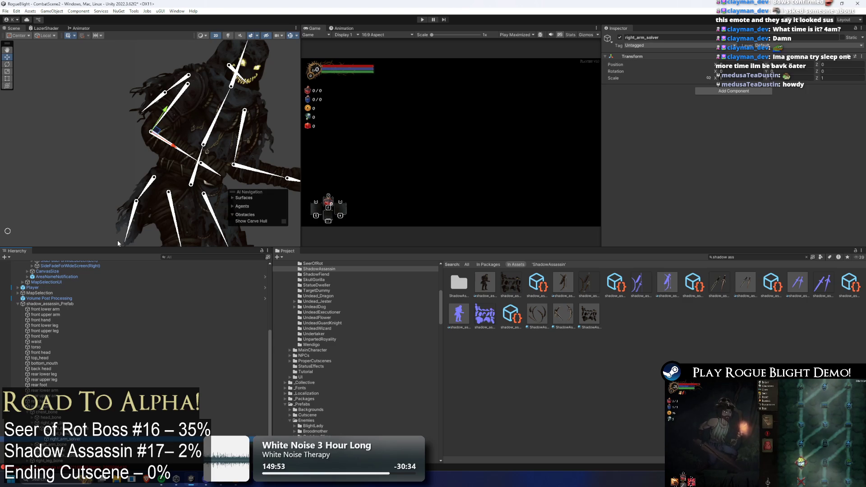
right_click(72, 437)
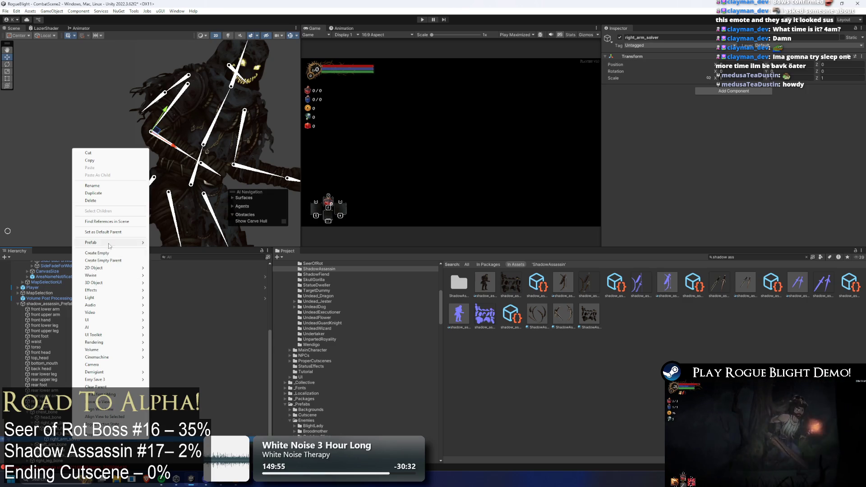
left_click(107, 185)
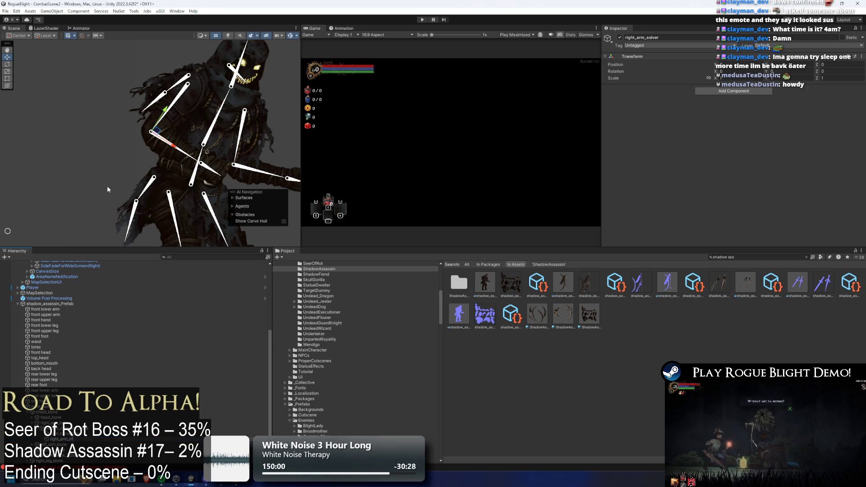
key("Return")
scroll(196, 95, "up", 5)
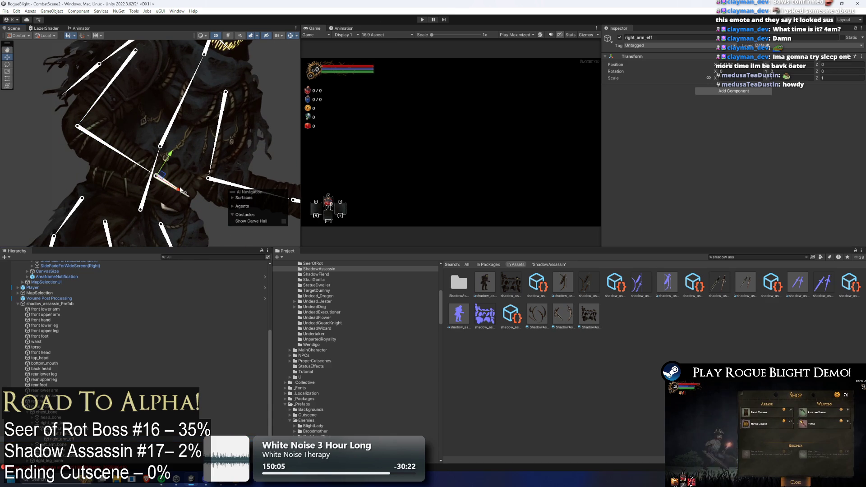
- Add an IK Manager 2D with a Limb solver named right_arm_solver
left_click(754, 92)
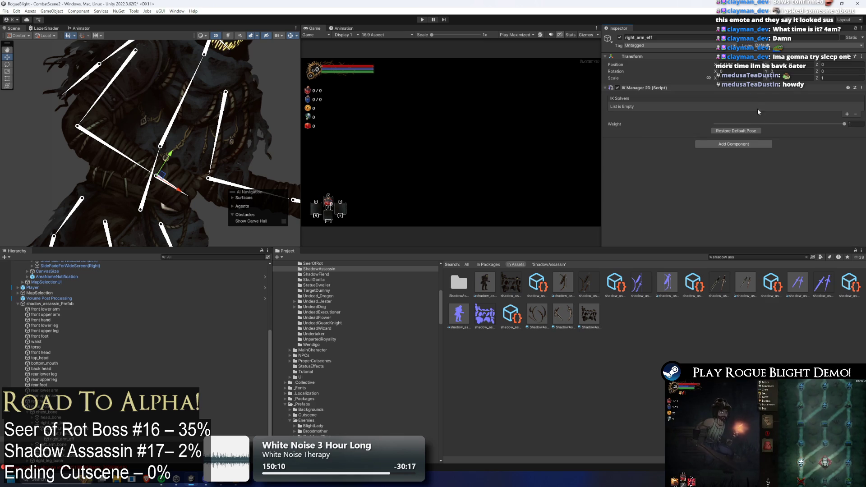
left_click(848, 114)
left_click(829, 131)
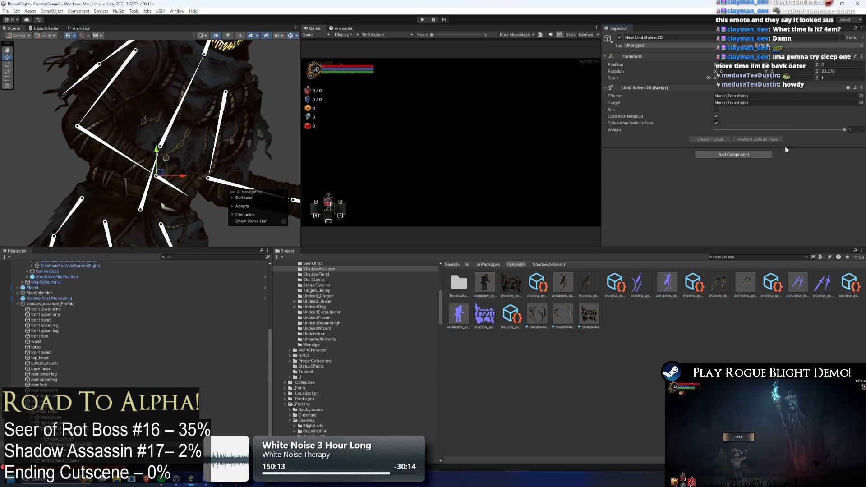
right_click(75, 162)
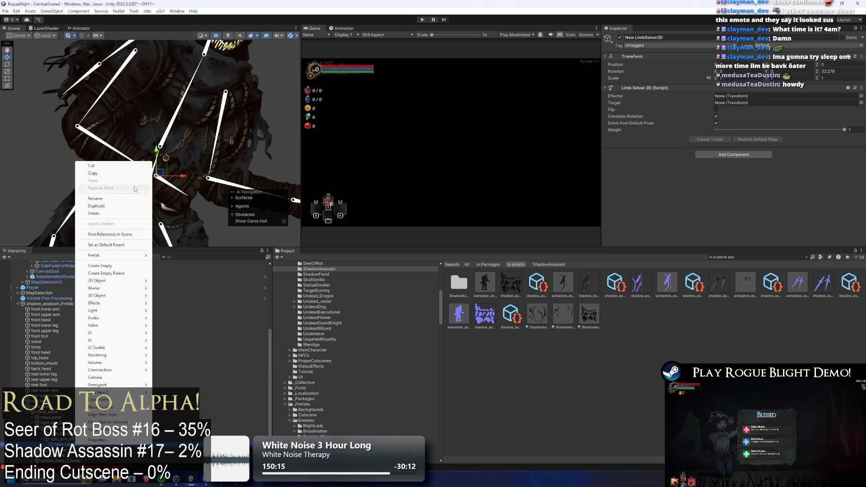
left_click(116, 205)
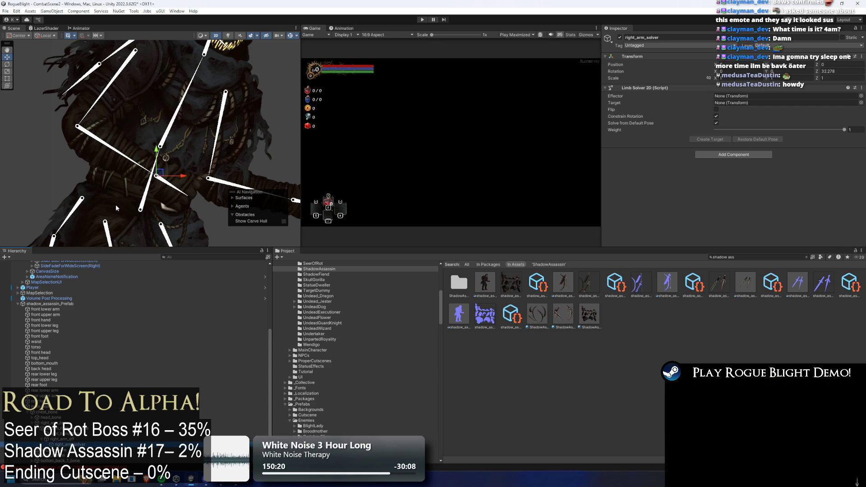
- Set right_arm_eff as the solver's effector, create its target, and enable Flip
left_click(77, 444)
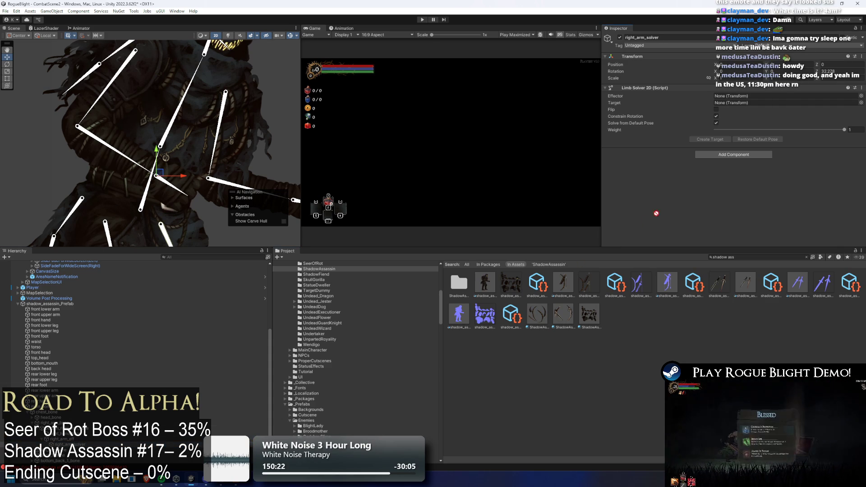
left_click_drag(58, 439, 740, 98)
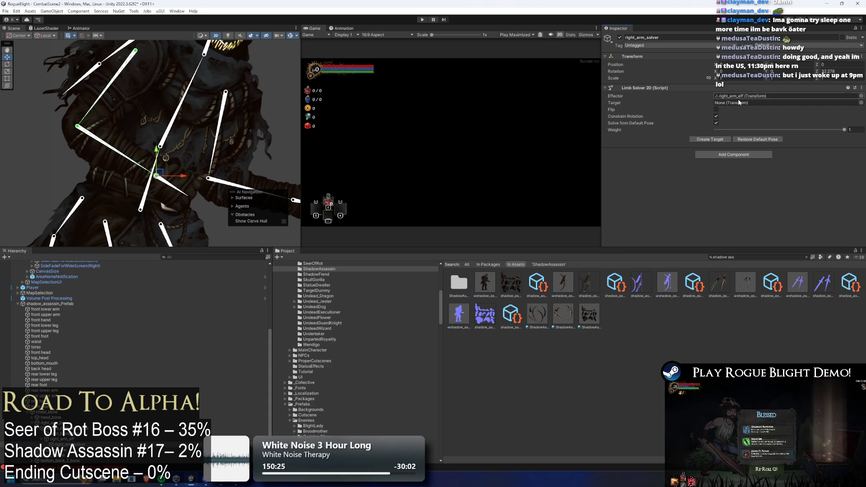
left_click(716, 141)
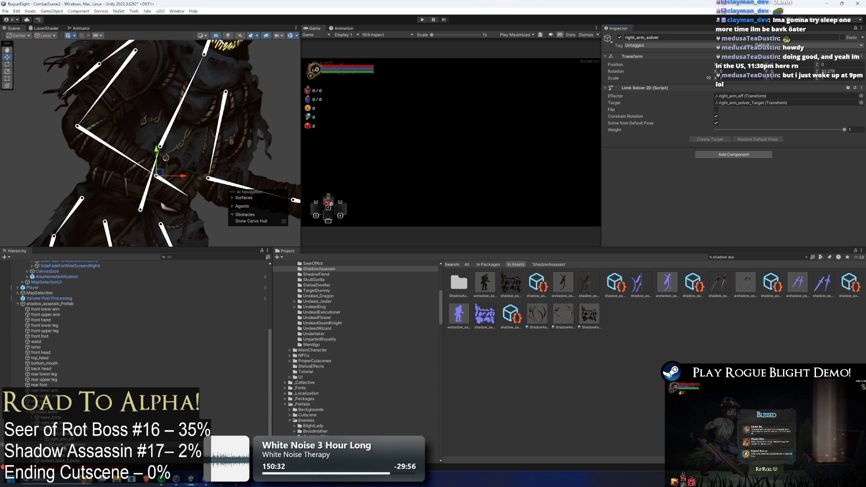
scroll(136, 361, "down", 2)
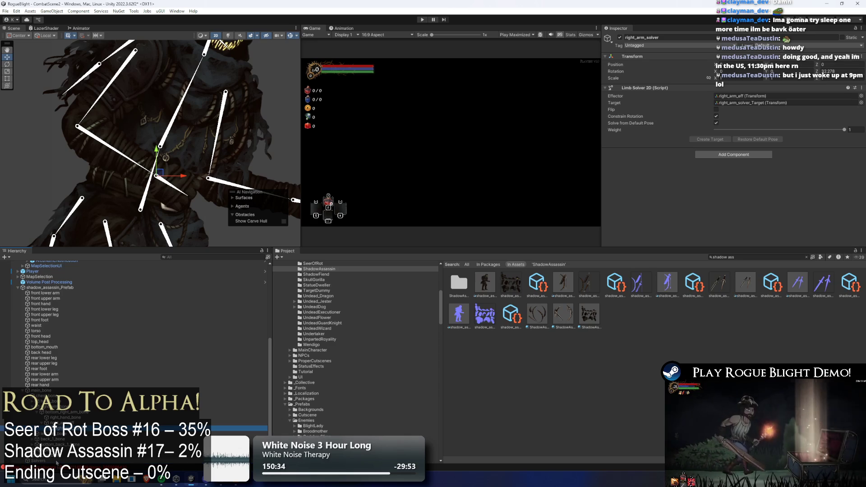
left_click(717, 110)
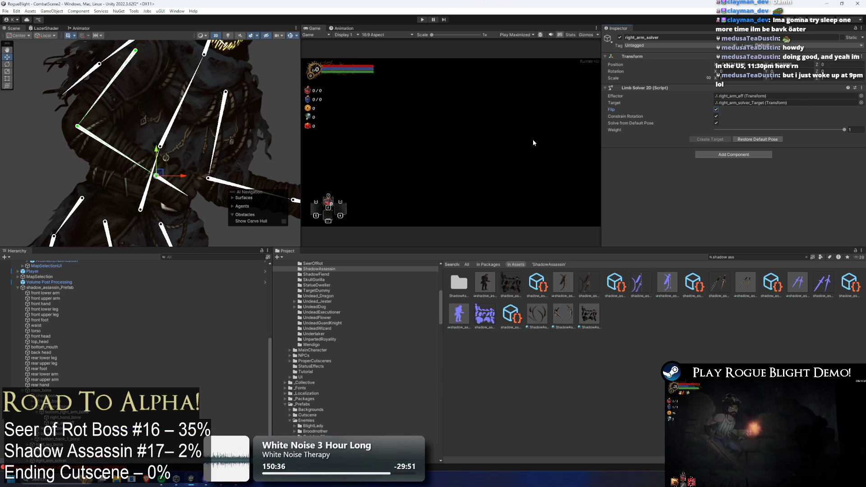
left_click(68, 124)
- Drag the right arm's IK target to test the arm pose, then undo the change
scroll(140, 168, "down", 5)
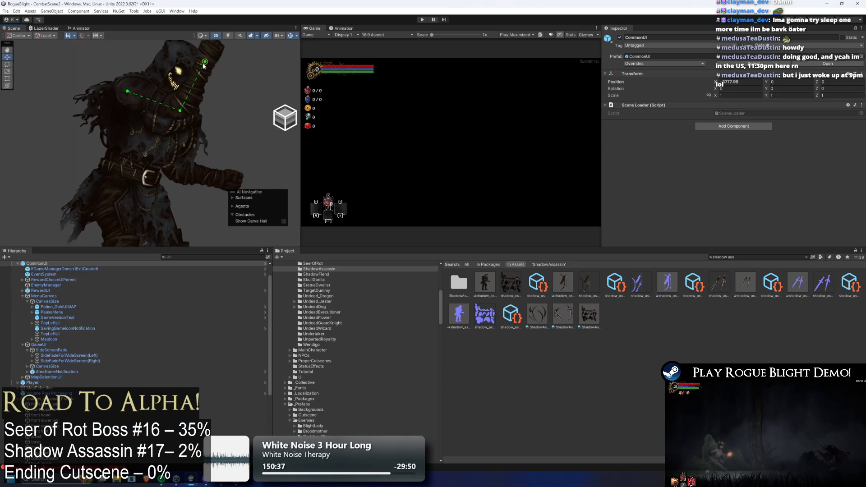
mouse_move(138, 150)
left_mouse_down()
mouse_move(135, 94)
mouse_move(144, 91)
mouse_move(192, 141)
mouse_move(106, 88)
mouse_move(90, 113)
mouse_move(106, 105)
mouse_move(155, 151)
mouse_move(197, 102)
mouse_move(187, 68)
mouse_move(144, 129)
mouse_move(123, 134)
mouse_move(108, 113)
mouse_move(148, 126)
mouse_move(167, 106)
mouse_move(151, 131)
mouse_move(129, 123)
mouse_move(141, 133)
mouse_move(155, 112)
mouse_move(143, 134)
mouse_move(122, 122)
mouse_move(156, 111)
mouse_move(149, 141)
mouse_move(135, 129)
mouse_move(165, 138)
mouse_move(130, 126)
mouse_move(172, 118)
mouse_move(136, 133)
mouse_move(168, 114)
mouse_move(128, 123)
mouse_move(158, 107)
mouse_move(131, 126)
mouse_move(159, 112)
mouse_move(175, 116)
left_mouse_up()
scroll(127, 131, "down", 5)
key("ctrl+z")
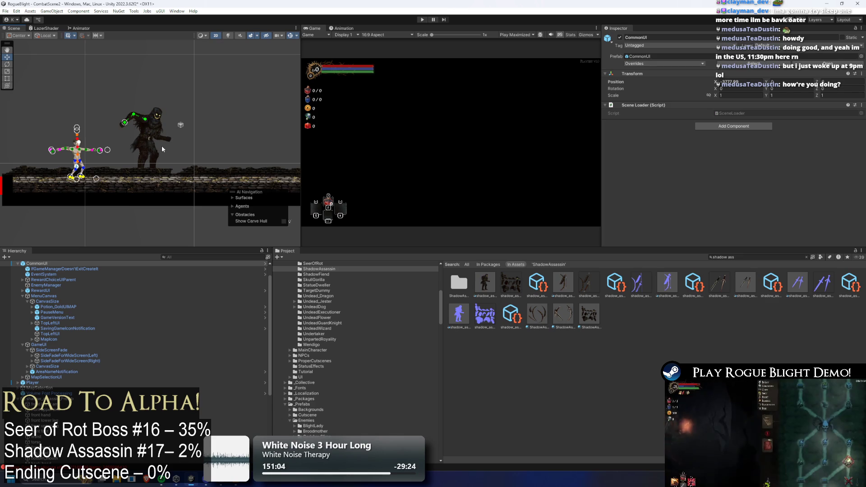
- Select the front lower leg sprite to show its bottom_right_leg_bone and right_leg_bone skin bones
scroll(197, 150, "up", 2)
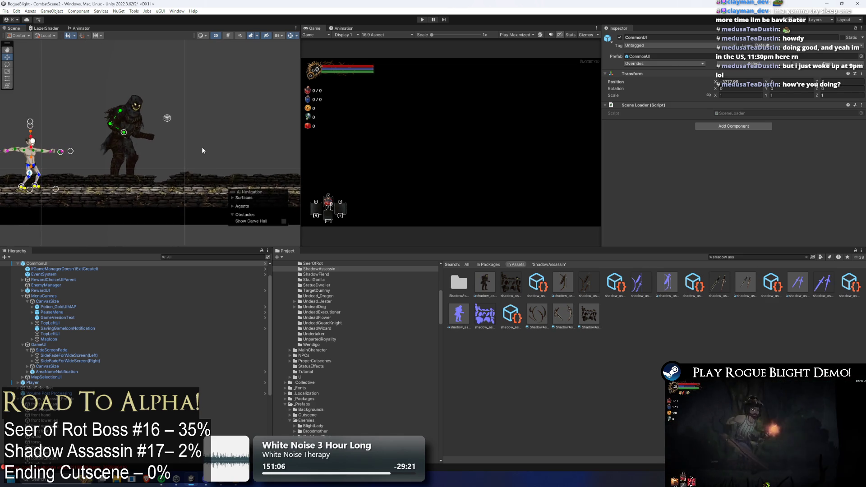
scroll(111, 105, "up", 3)
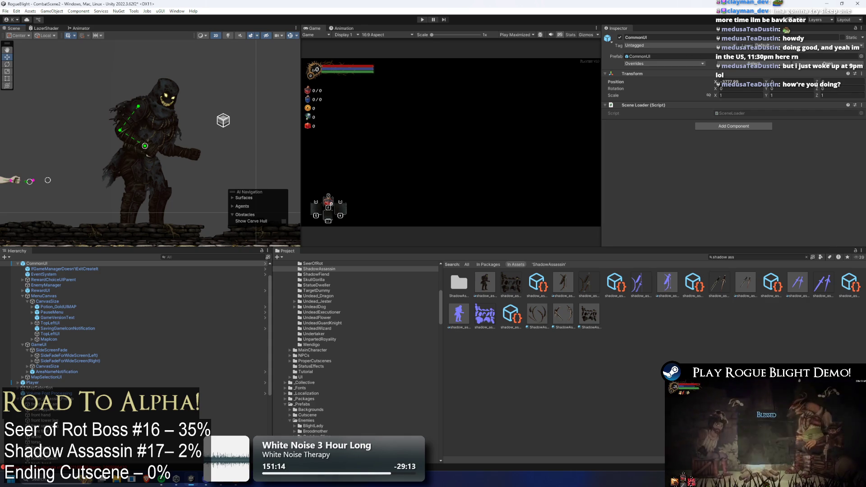
left_click(138, 194)
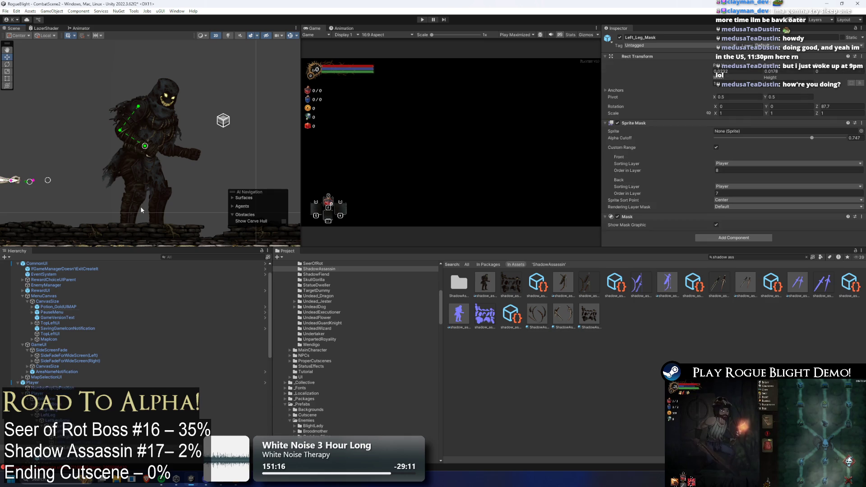
left_click(135, 198)
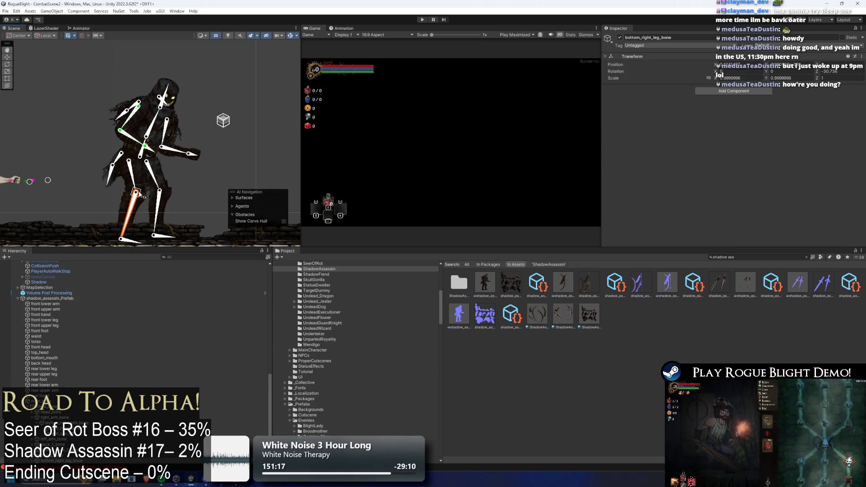
scroll(141, 195, "up", 1)
left_click(121, 207)
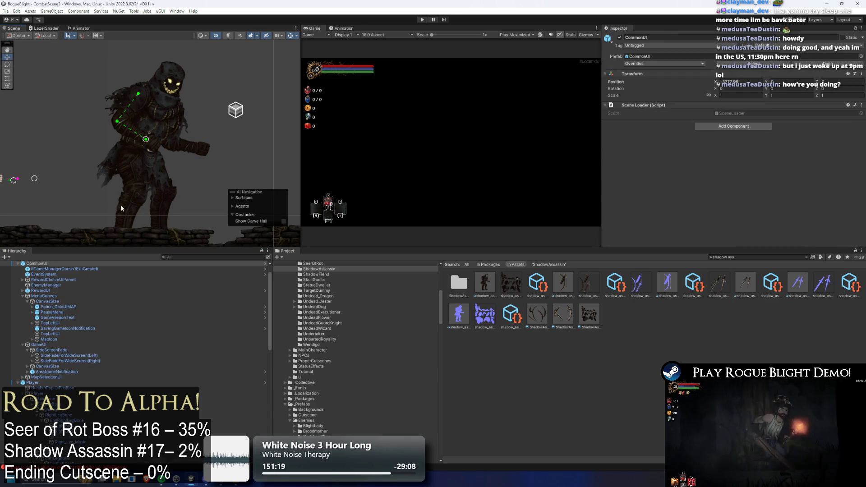
left_click(121, 204)
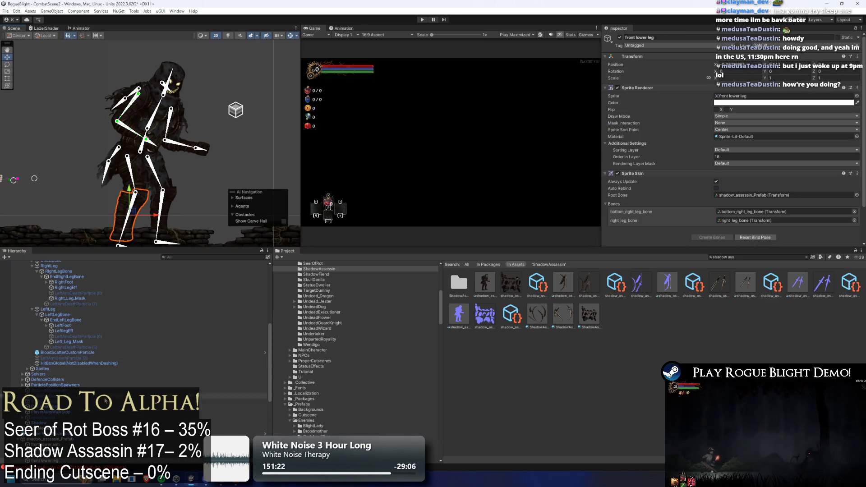
- Create an empty child GameObject under shadow_assassin_Prefab
scroll(136, 338, "down", 5)
right_click(47, 358)
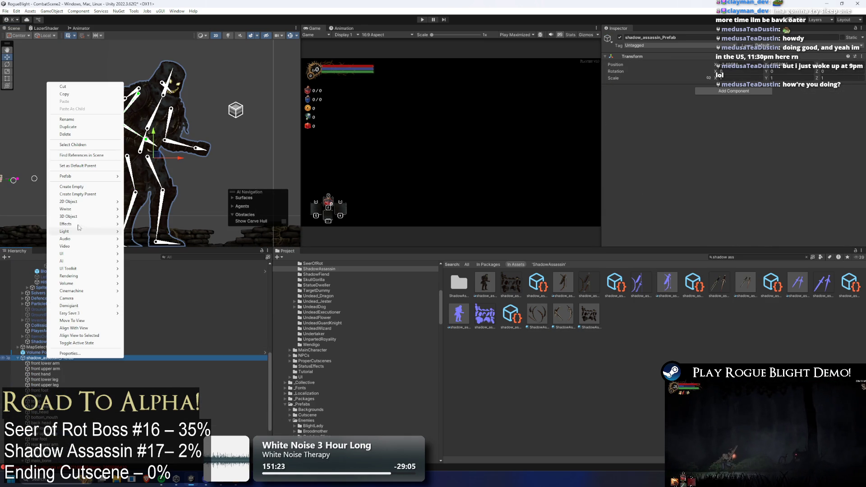
left_click(86, 187)
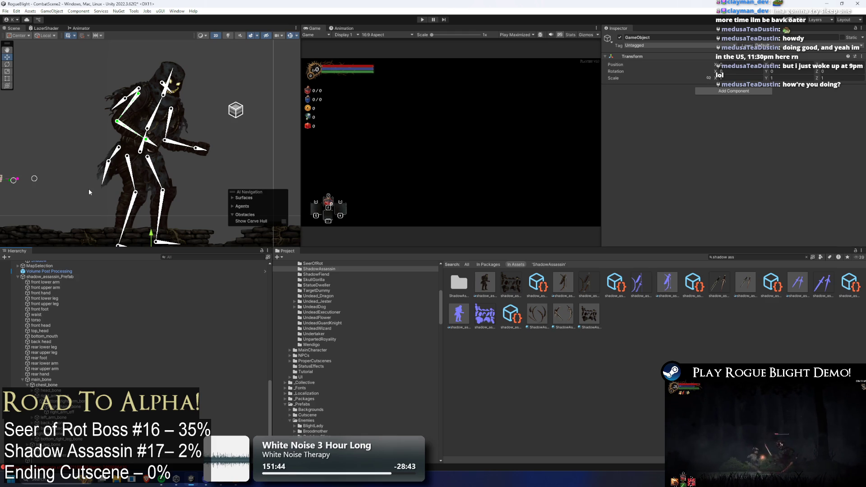
- Test-rotate the front arm bones upward, then undo the rotation
scroll(210, 162, "up", 5)
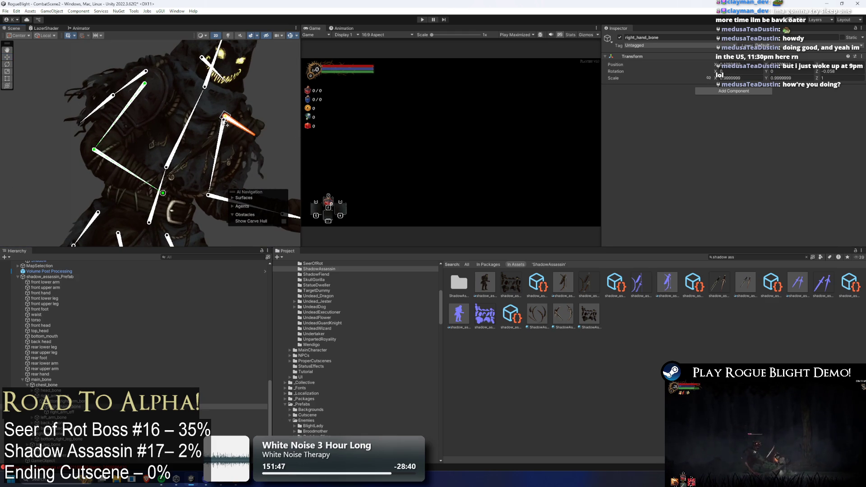
left_click_drag(163, 193, 124, 81)
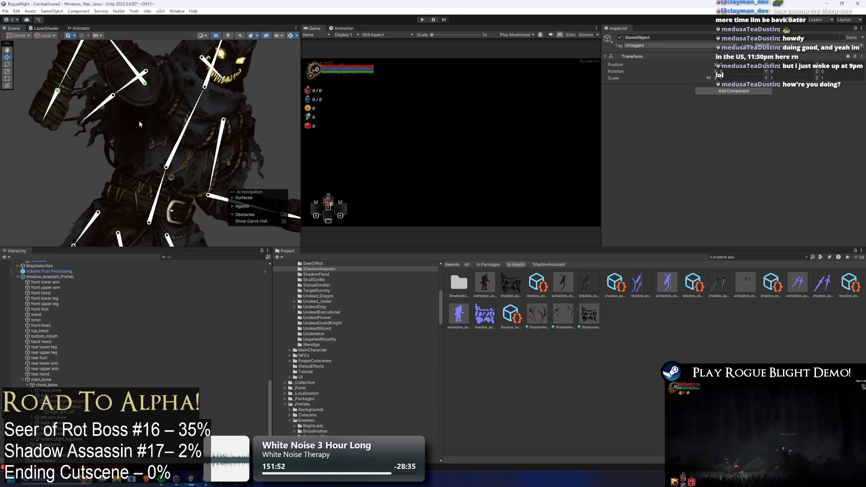
scroll(139, 127, "down", 4)
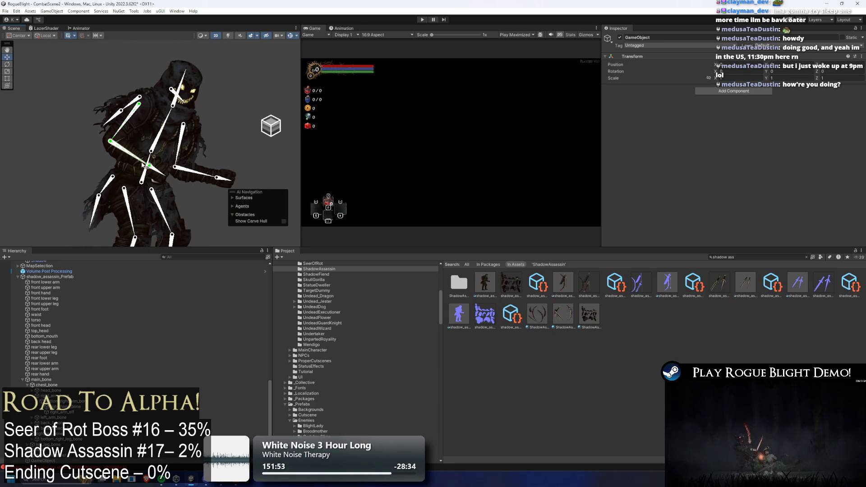
left_click_drag(144, 167, 77, 132)
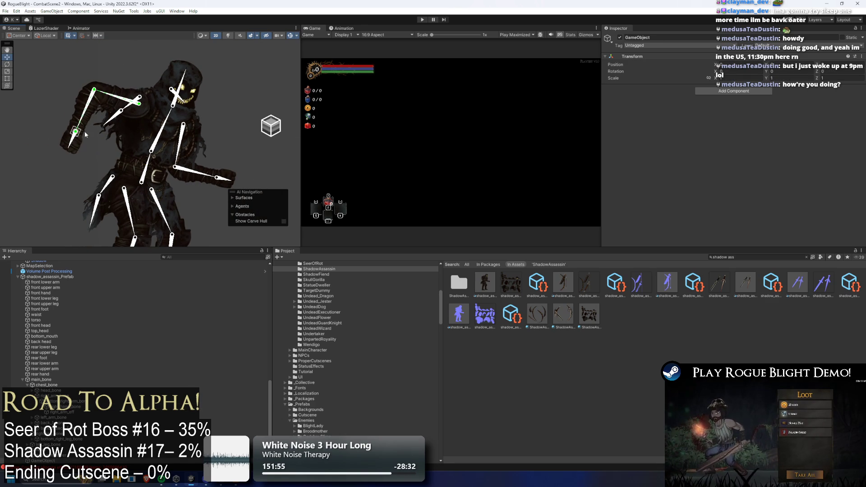
key("ctrl+z")
- Search 'g' in the Start menu and launch Google Chrome
key("super")
type("g")
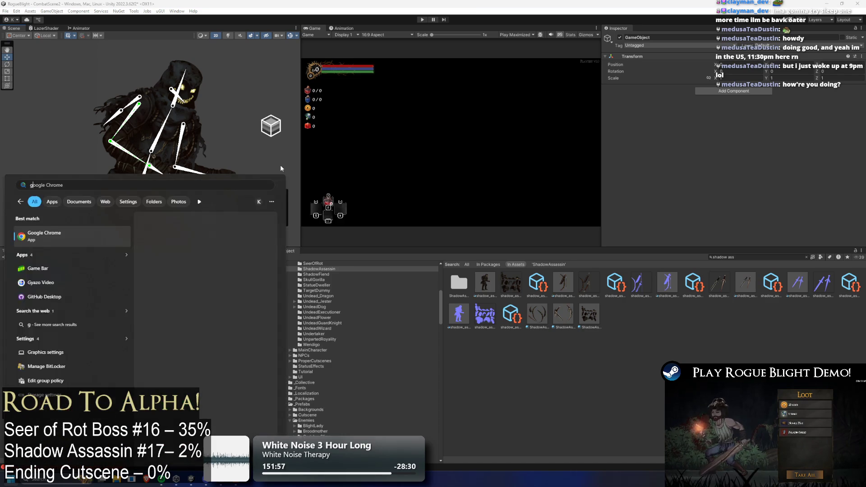
key("Return")
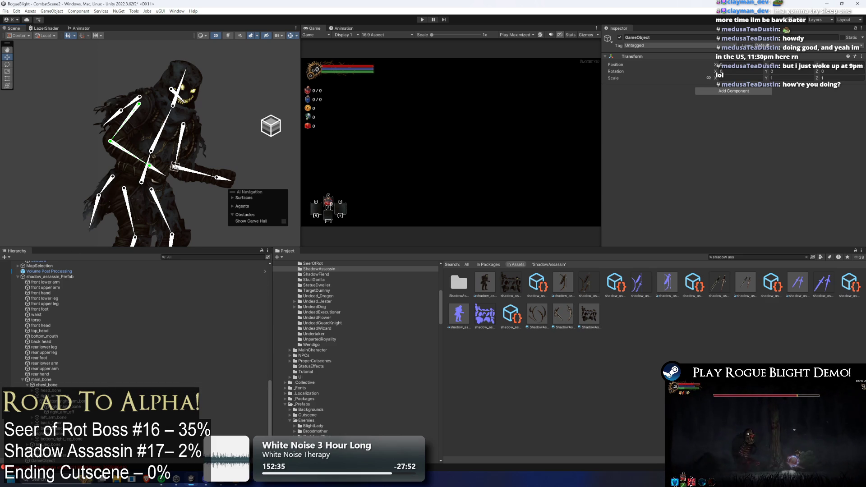
scroll(183, 160, "up", 2)
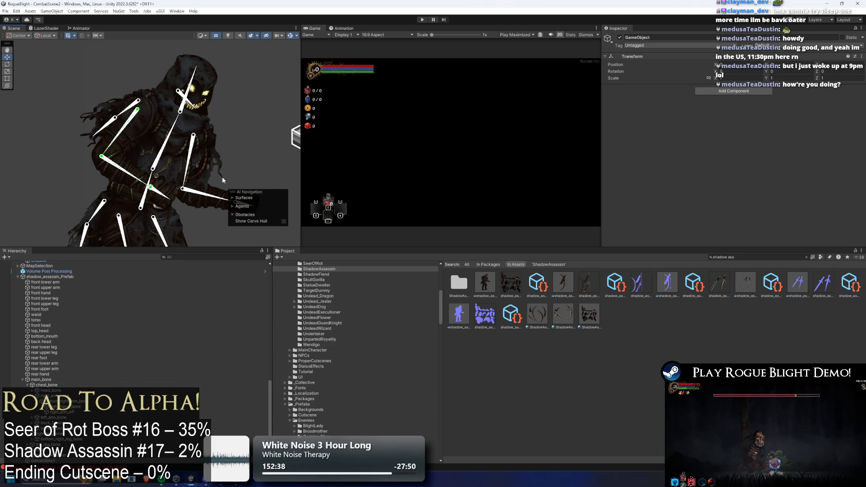
scroll(144, 182, "down", 3)
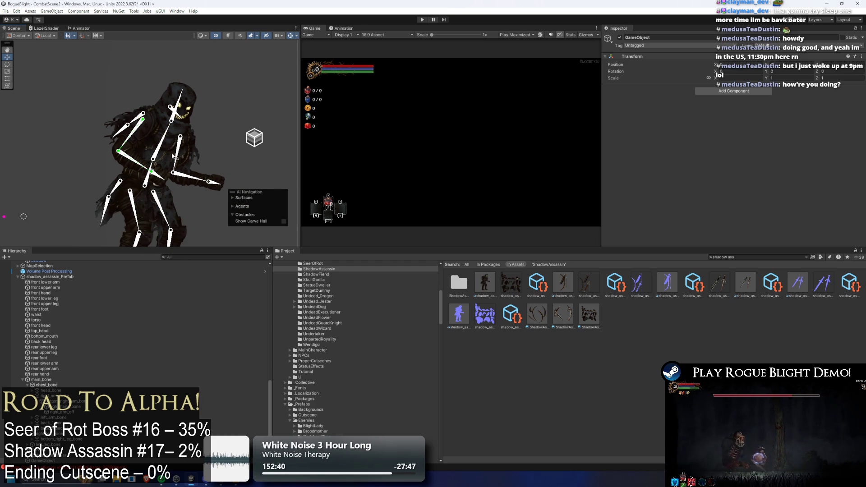
left_click_drag(153, 217, 157, 191)
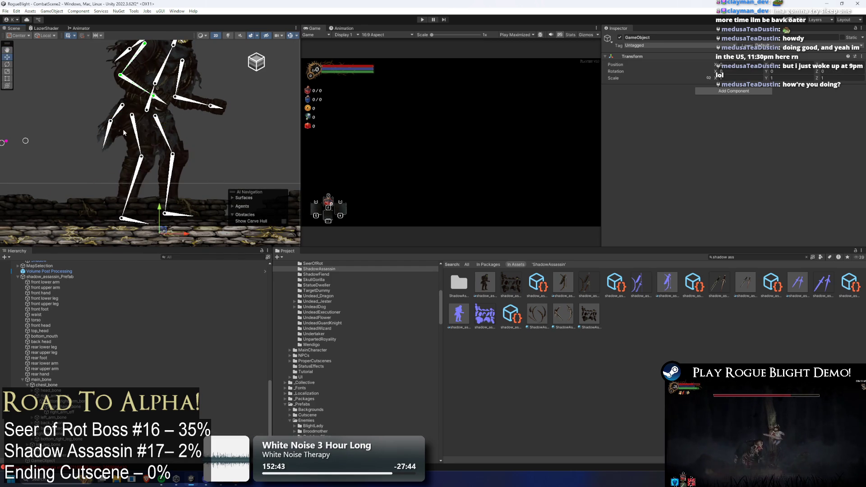
left_click(156, 128)
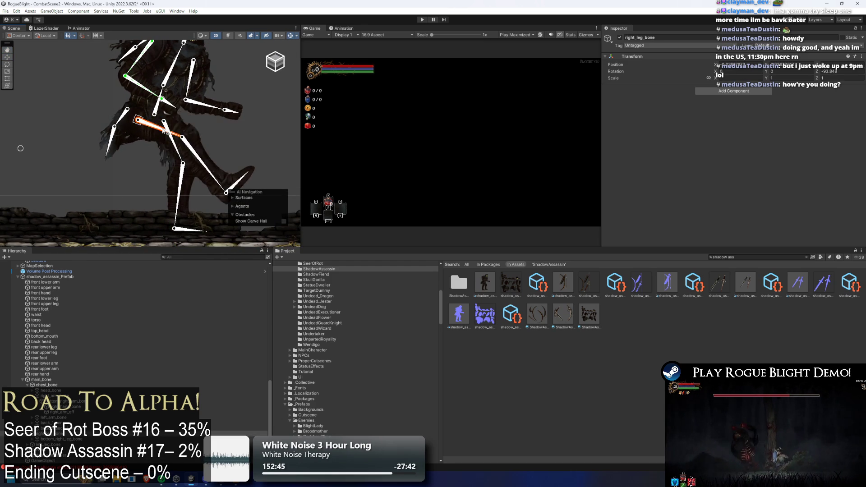
mouse_move(164, 131)
left_mouse_down()
mouse_move(145, 141)
mouse_move(149, 130)
mouse_move(128, 132)
mouse_move(157, 122)
mouse_move(128, 124)
mouse_move(159, 125)
mouse_move(118, 136)
mouse_move(130, 128)
left_mouse_up()
left_click(143, 141)
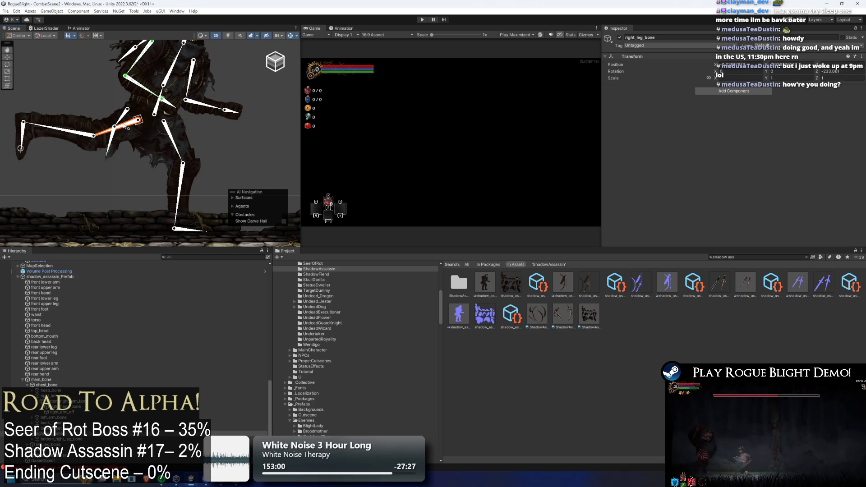
key("ctrl+z")
key("w")
left_click(182, 147)
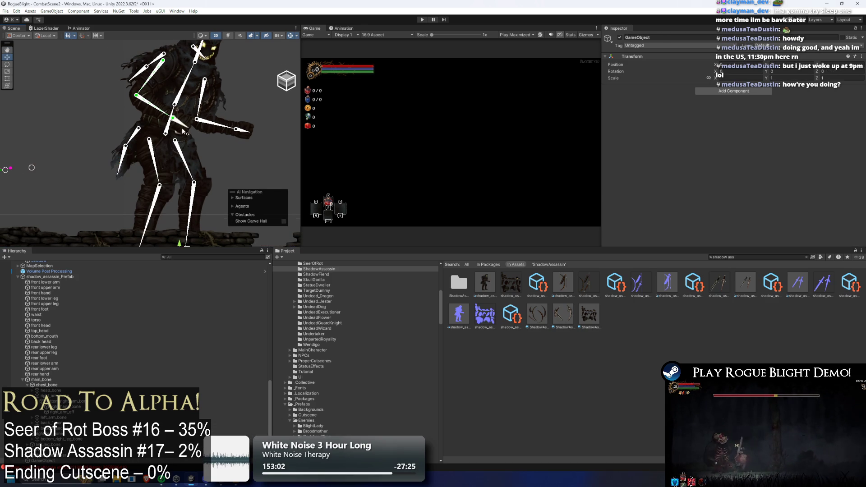
left_click(143, 183)
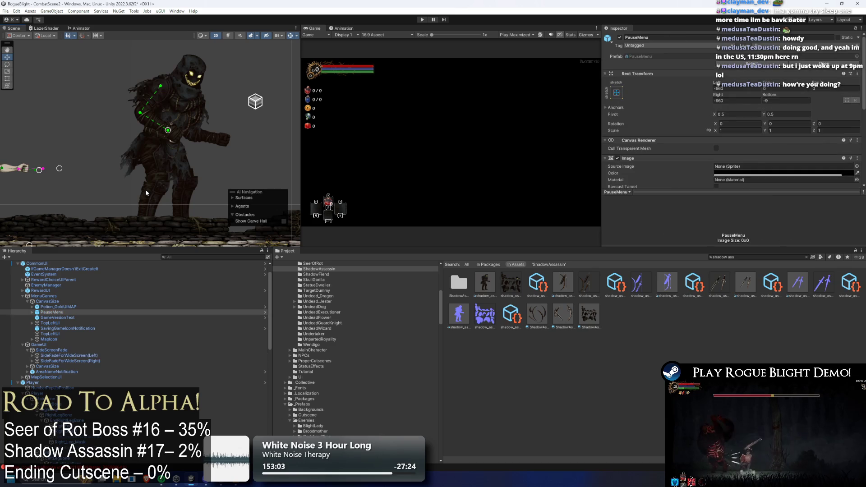
- Put the front lower arm through rear hand sprites on EnemyBack1 with ShadowAssassinMaterial
left_click(145, 189)
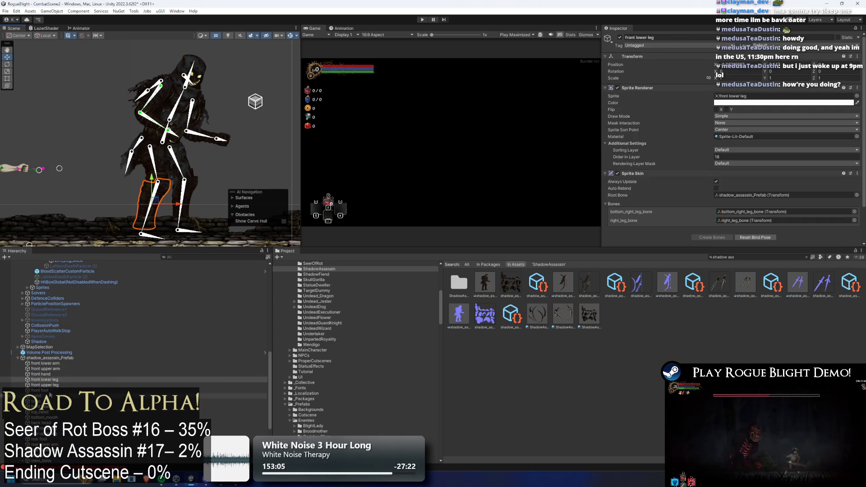
left_click(46, 364)
scroll(54, 370, "down", 5)
left_click(56, 375, "shift")
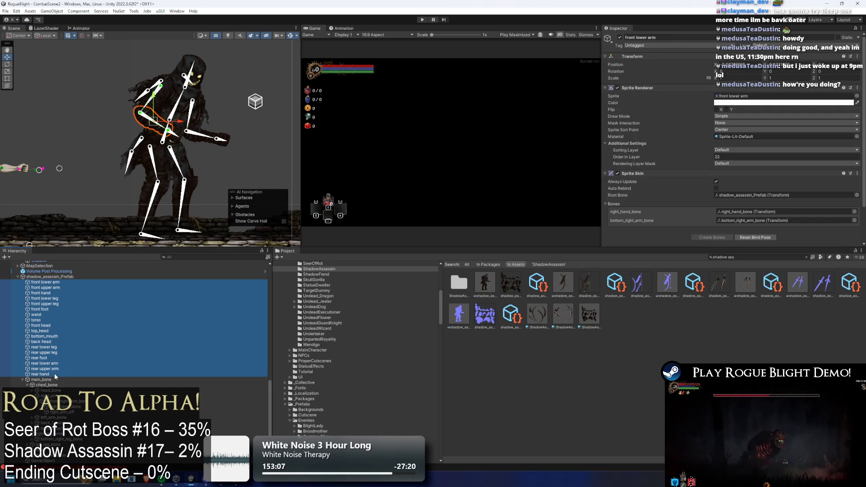
left_click(740, 150)
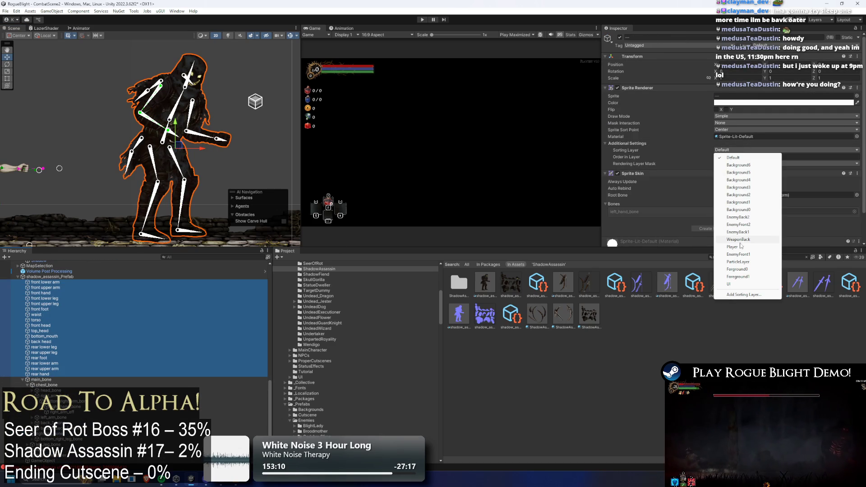
left_click(756, 232)
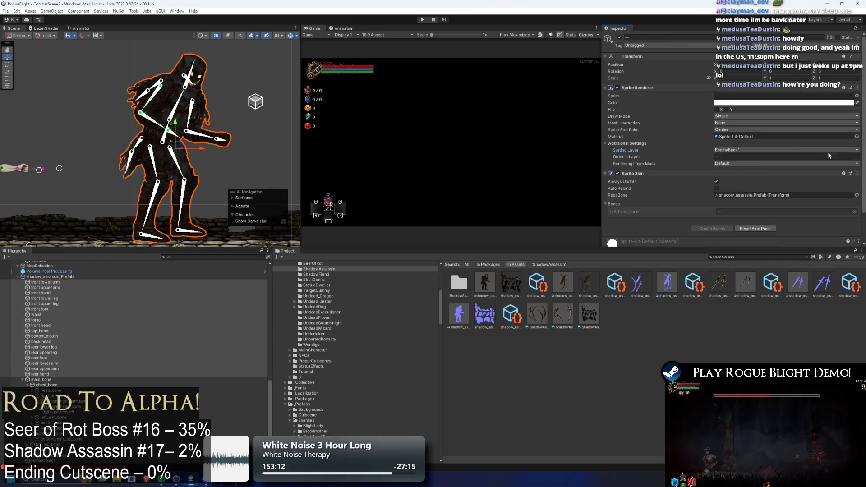
left_click(857, 136)
type("shado")
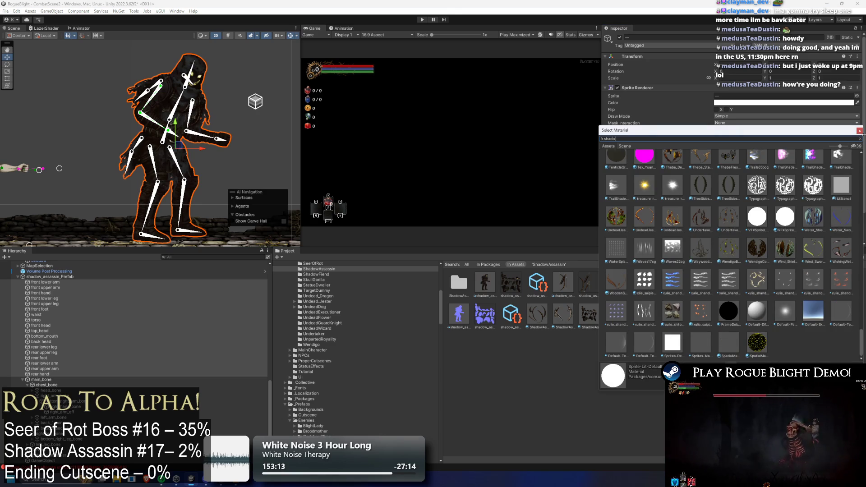
type("w ass")
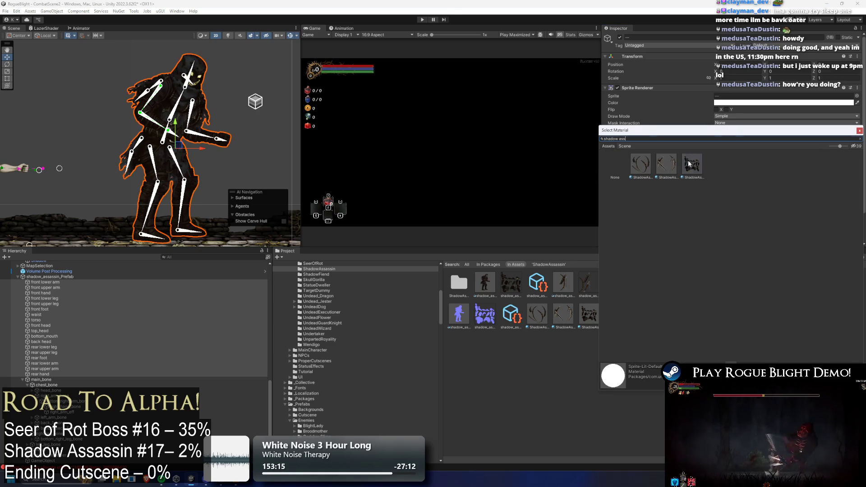
double_click(690, 163)
- Create an empty object under the prefab and move the body sprites into it as a sprites group
right_click(53, 277)
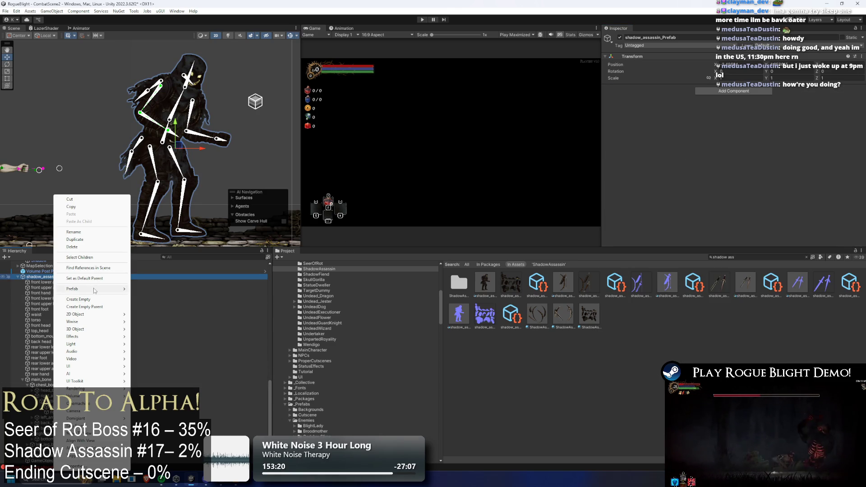
left_click(102, 299)
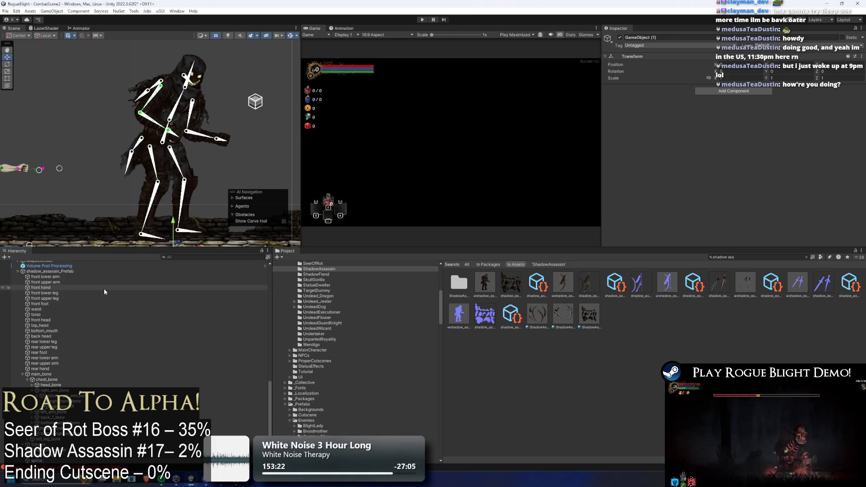
left_click(91, 277)
left_click(47, 370, "shift")
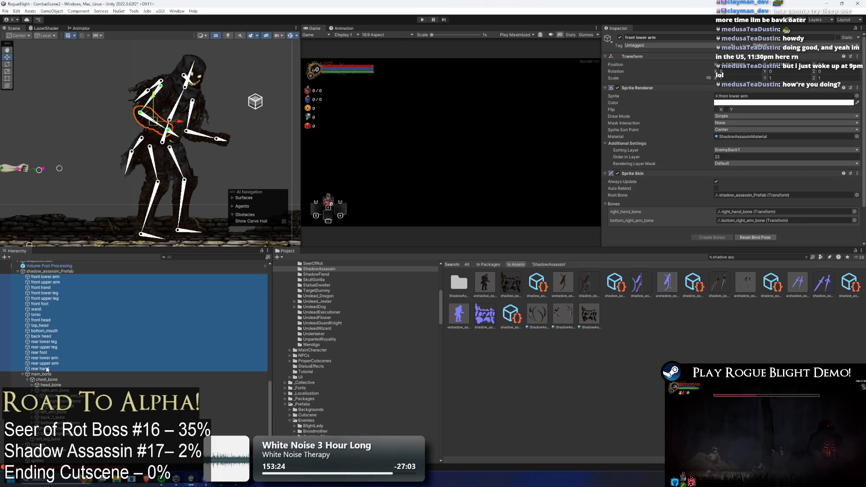
left_click_drag(47, 369, 38, 461)
- Frame the sprites group, then nudge the whole prefab slightly down and right
right_click(45, 372)
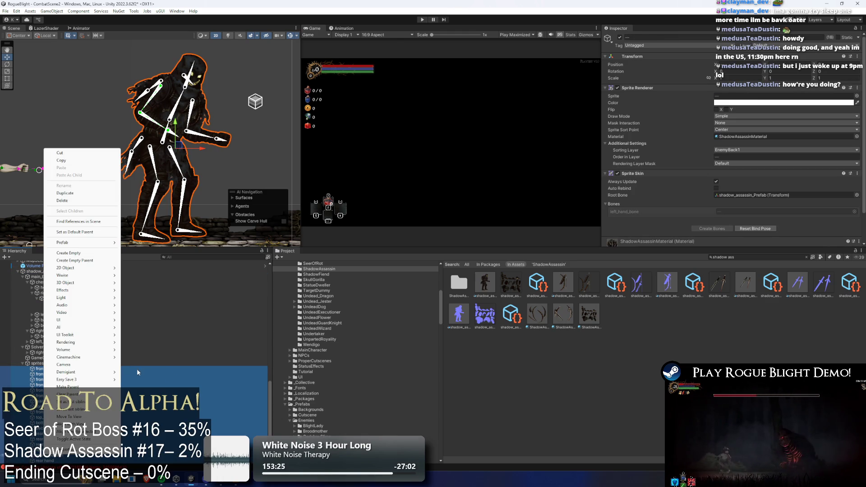
left_click(137, 369)
double_click(82, 365)
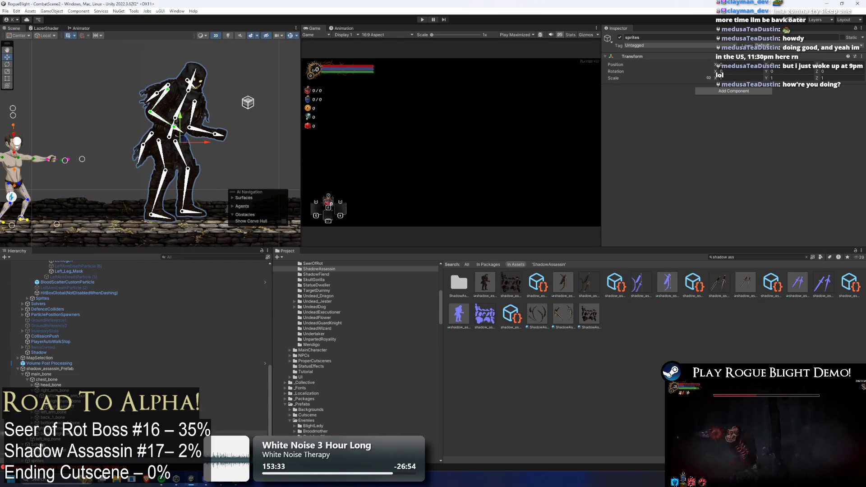
left_click(48, 464)
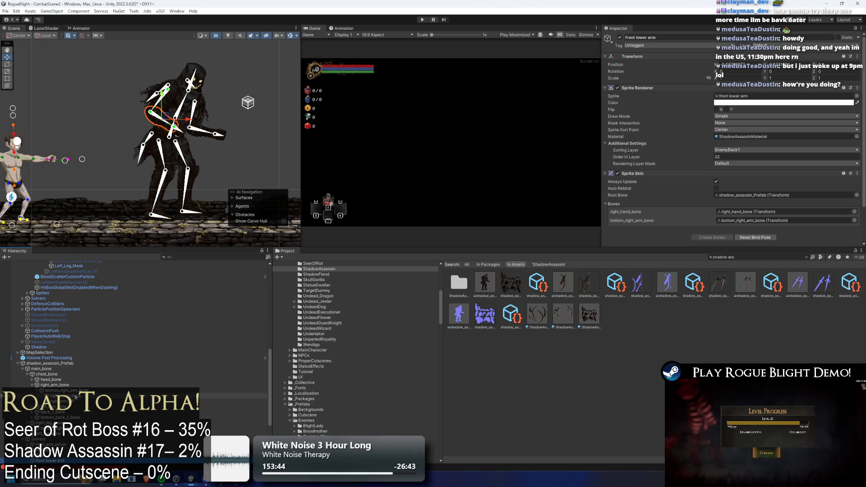
left_click(77, 363)
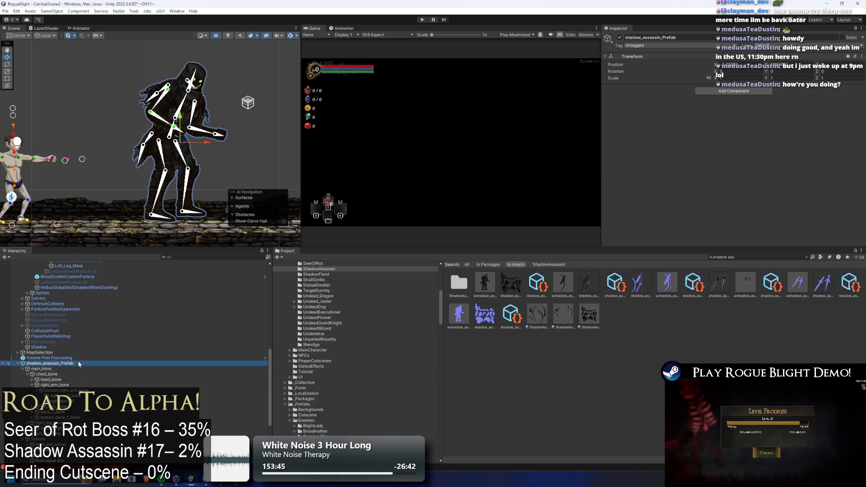
scroll(77, 356, "up", 6)
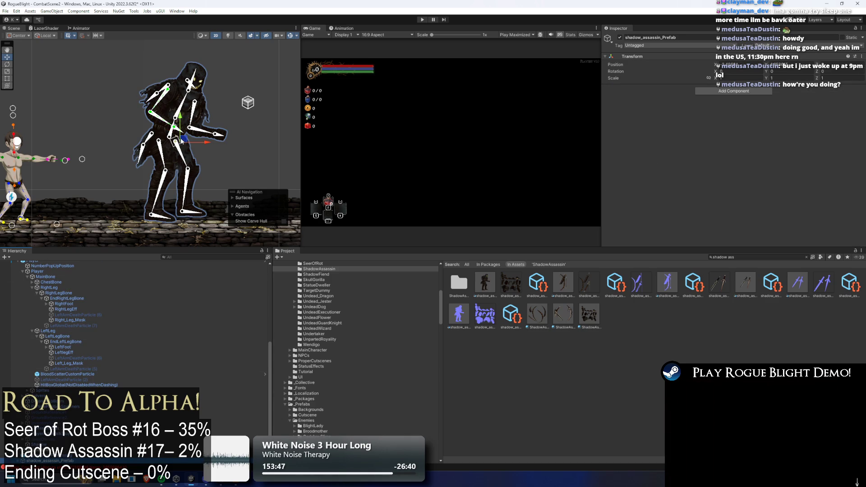
left_click_drag(182, 141, 186, 144)
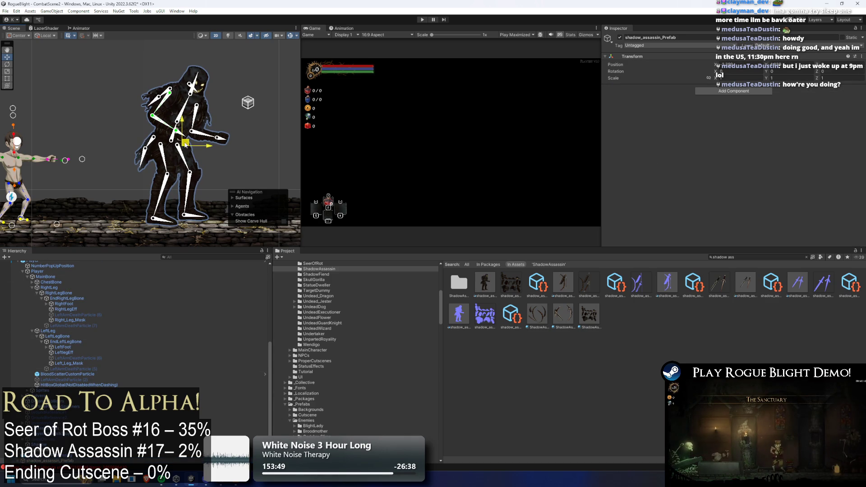
- Collapse the prefab's Hierarchy so main_bone, Solvers and sprites are listed compactly
scroll(54, 334, "up", 5)
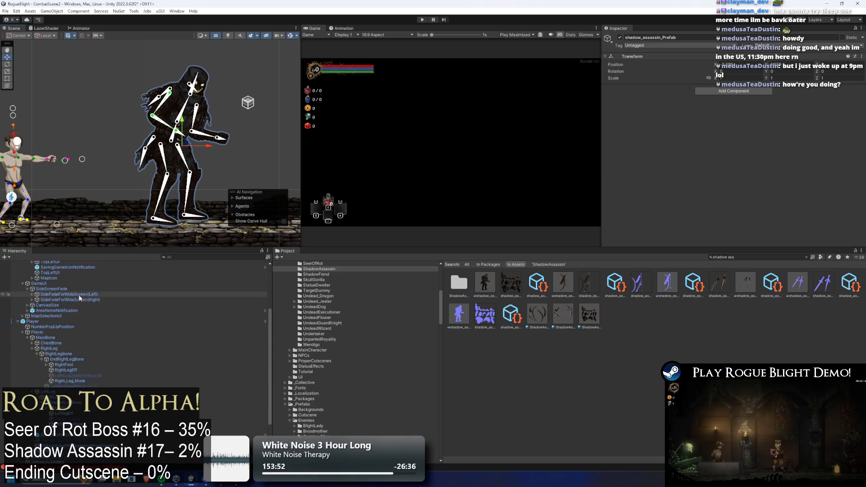
scroll(80, 339, "up", 5)
left_click(70, 278)
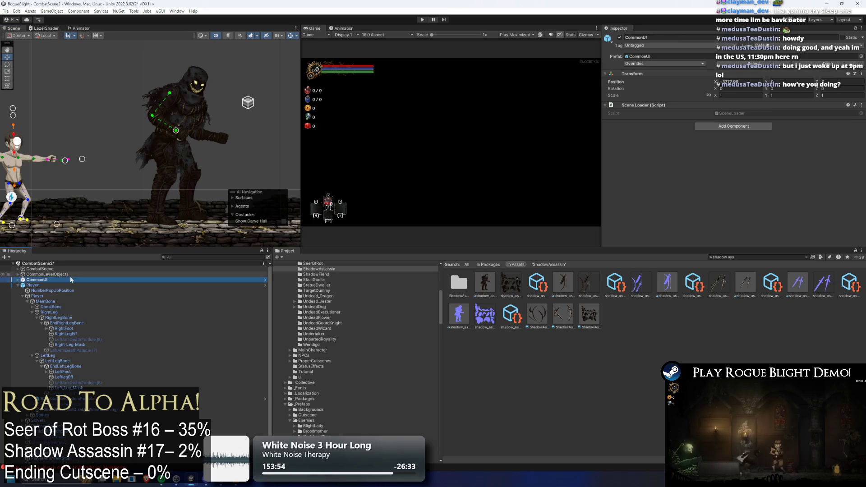
key("Left")
left_click(91, 291)
key("Down")
key("Down")
key("Right")
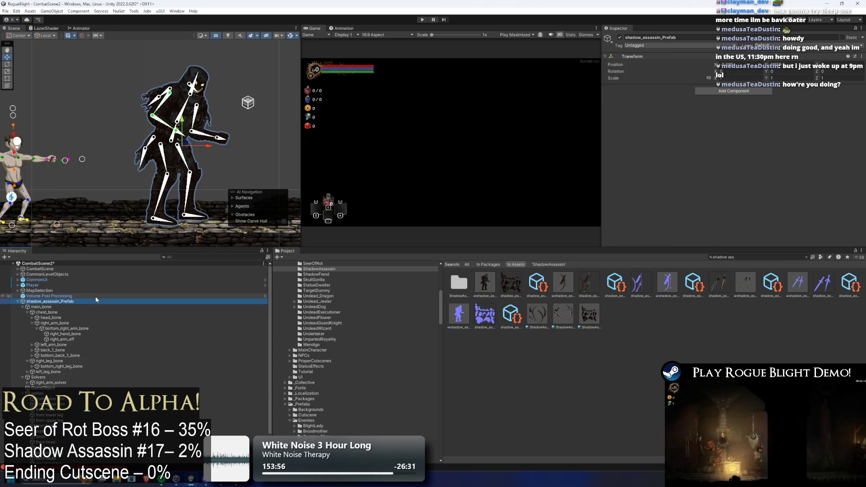
key("Down")
key("Down")
key("Left")
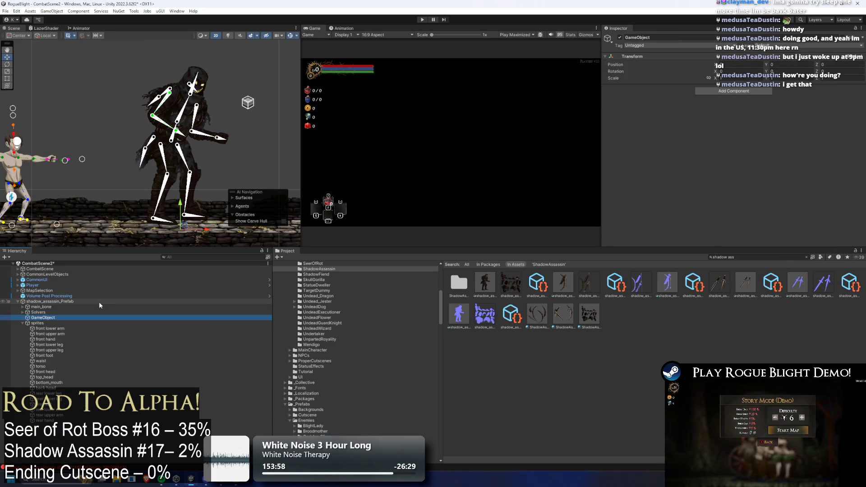
key("Down")
key("Down")
key("Left")
key("w")
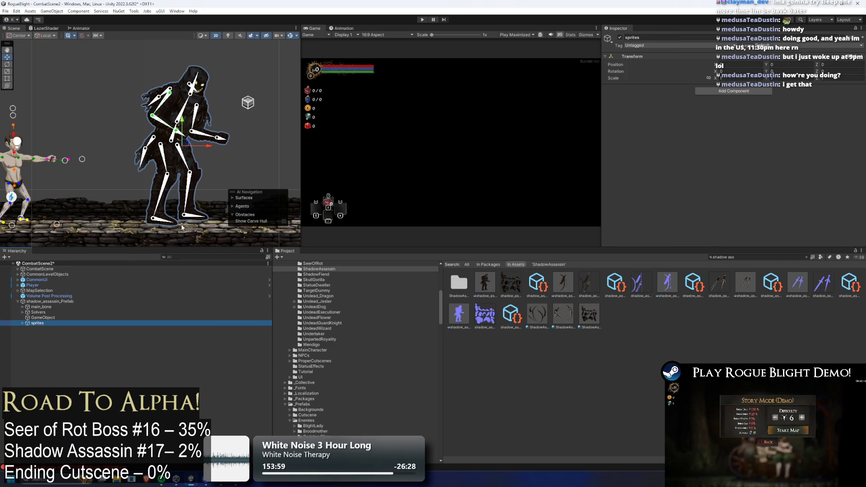
- Move main_bone to shift the rig right and slightly up, retrying after an undo
left_click(55, 307, "shift")
left_click_drag(209, 146, 223, 148)
key("ctrl+z")
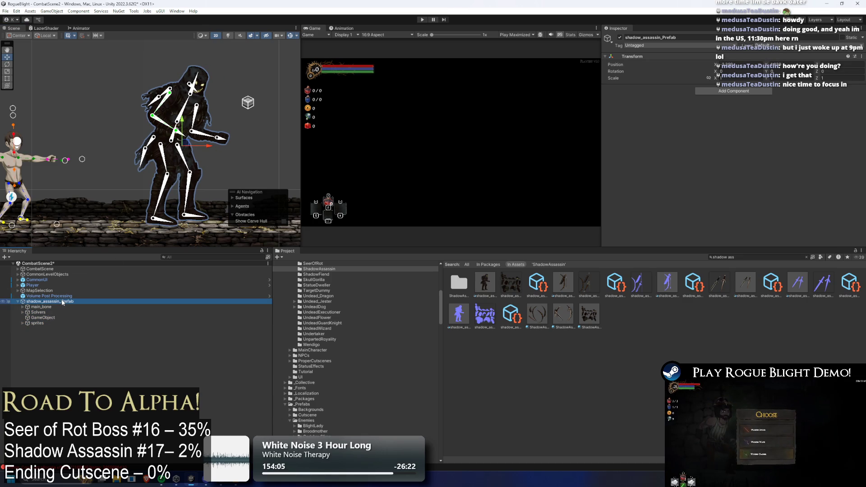
left_click(58, 306)
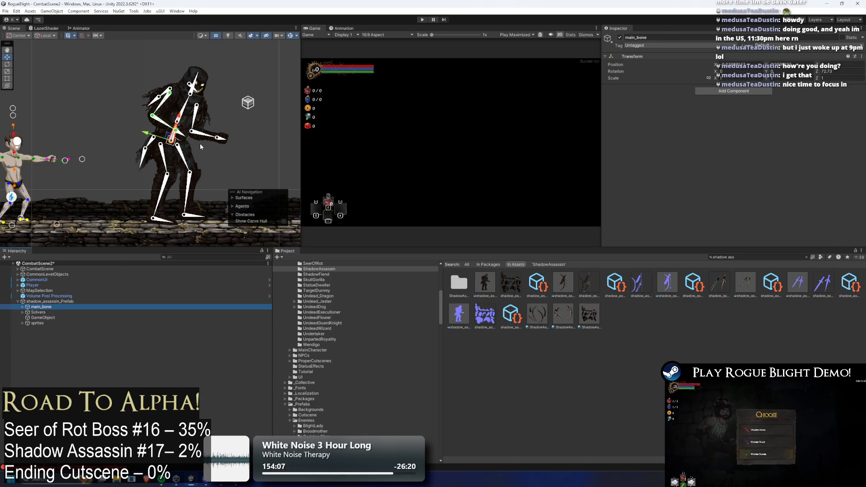
left_click_drag(172, 142, 185, 141)
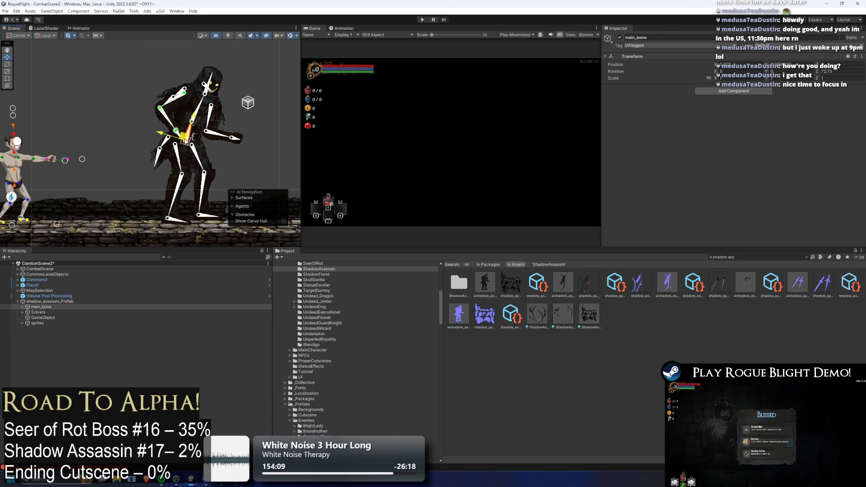
- Reselect main_bone in the scene and drag it to reposition the rig again
left_click(48, 302)
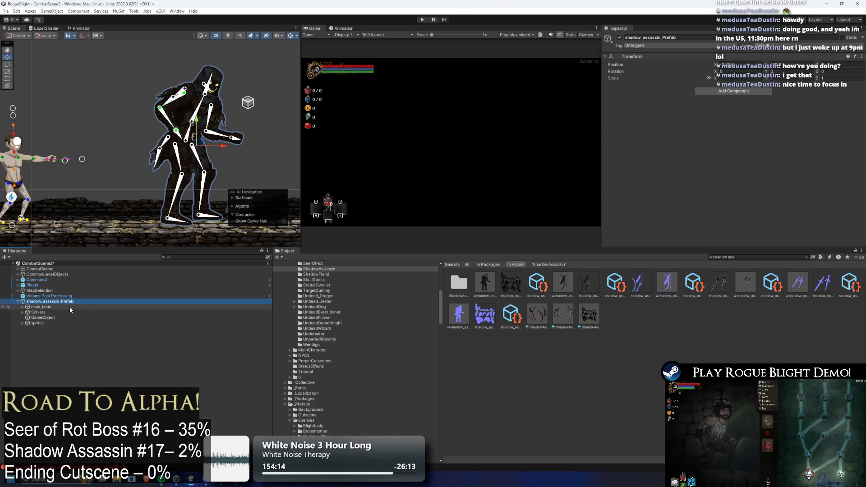
left_click(48, 307)
left_click(49, 301)
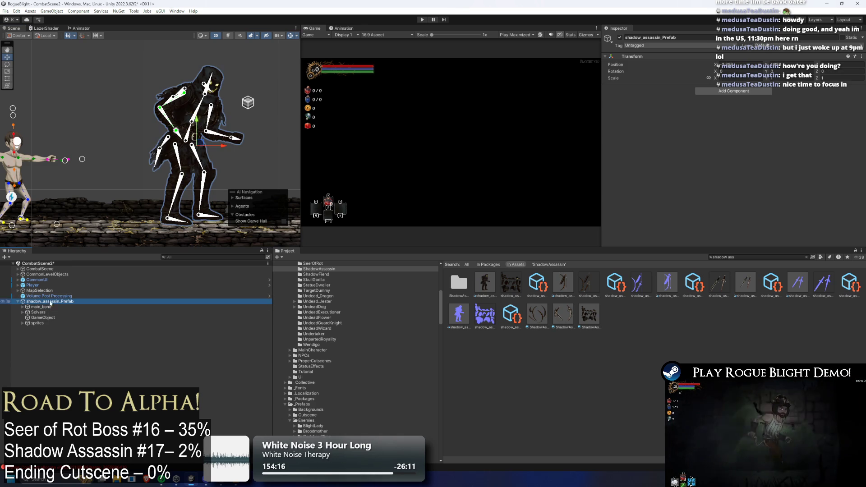
key("w")
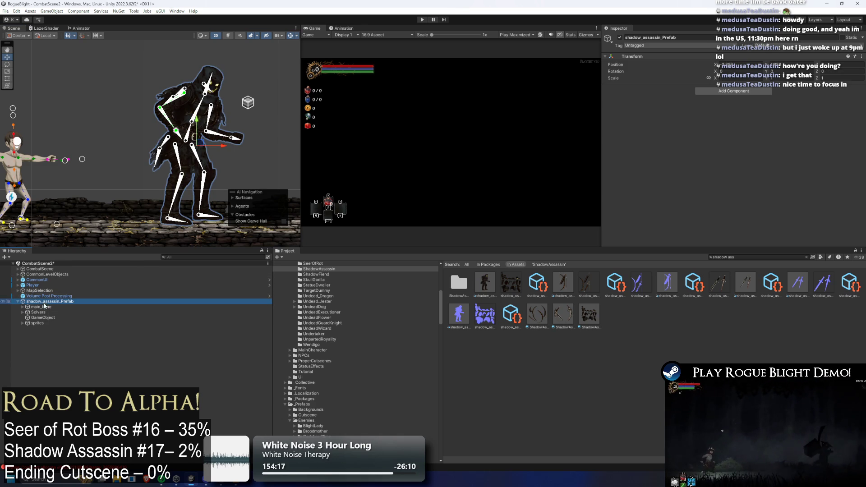
left_click(186, 134)
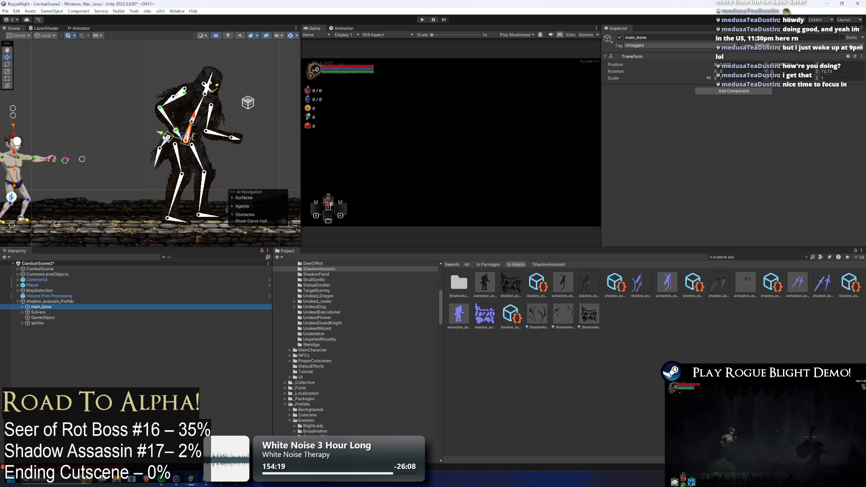
left_click_drag(191, 140, 179, 135)
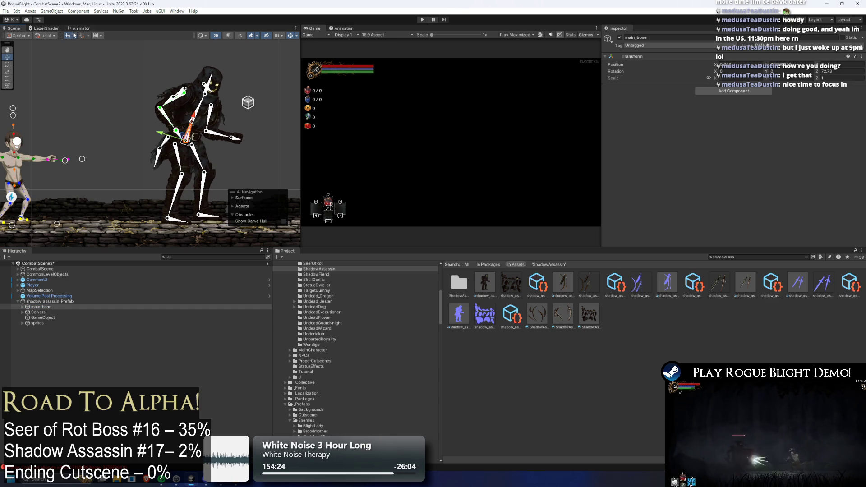
- Set the transform handle to Center placement with Global orientation
left_click(18, 36)
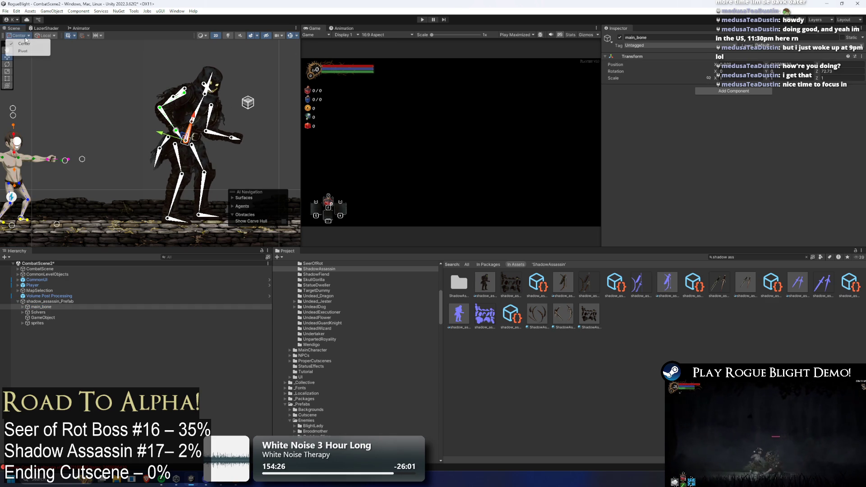
left_click(29, 52)
left_click(19, 35)
left_click(23, 44)
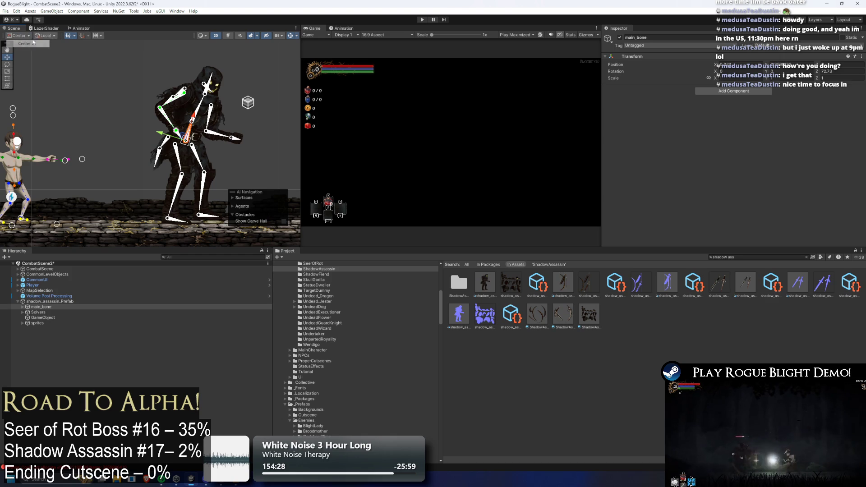
left_click(43, 36)
left_click(50, 44)
- Test-move the rig further right via main_bone and undo the last move
left_click_drag(214, 144, 220, 143)
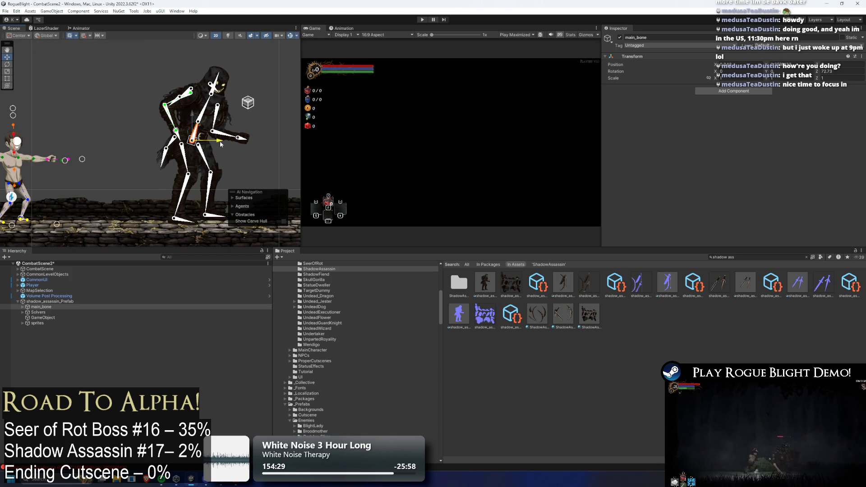
left_click(49, 302)
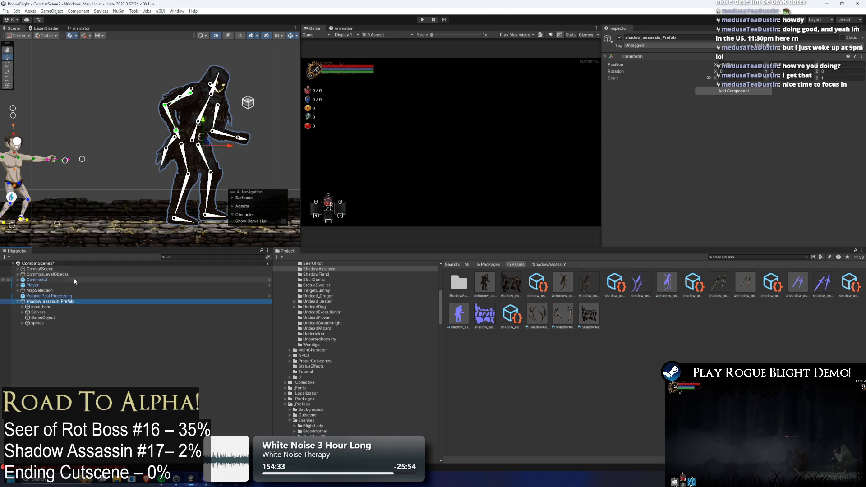
left_click(43, 307)
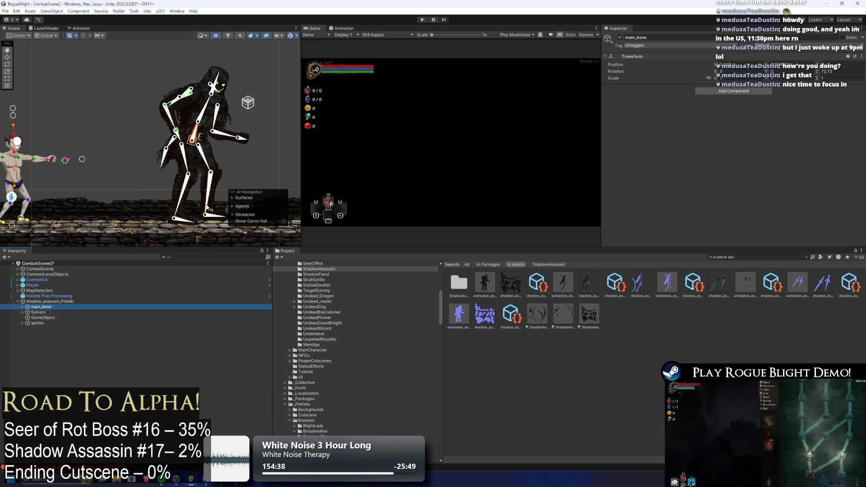
key("w")
left_click_drag(227, 142, 240, 142)
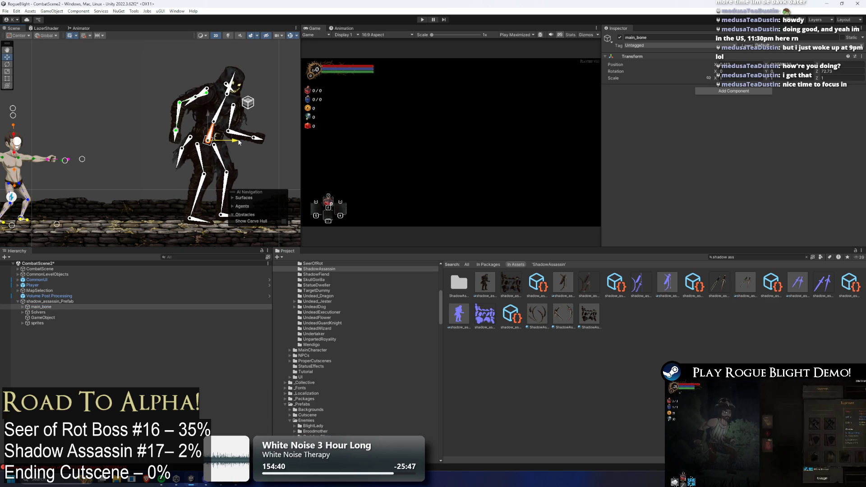
left_click(53, 302)
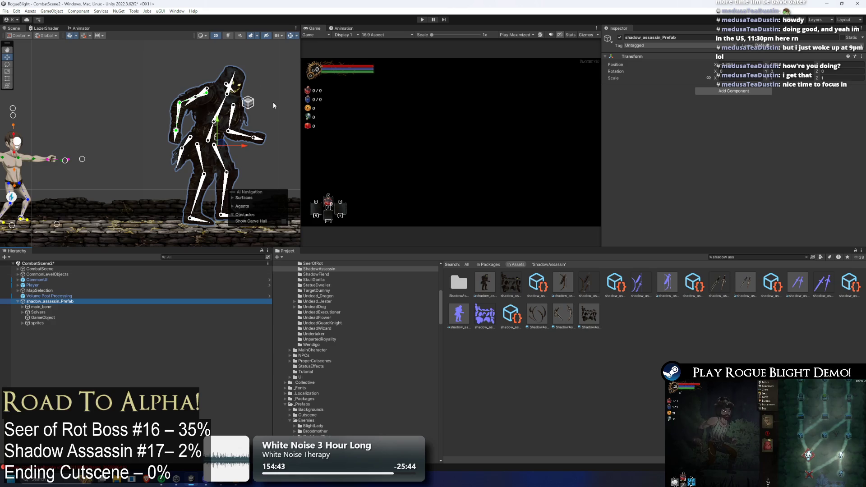
key("ctrl+z")
key("ctrl+z")
- Delete the empty GameObject from shadow_assassin_Prefab and review the sprites list
left_click(48, 300)
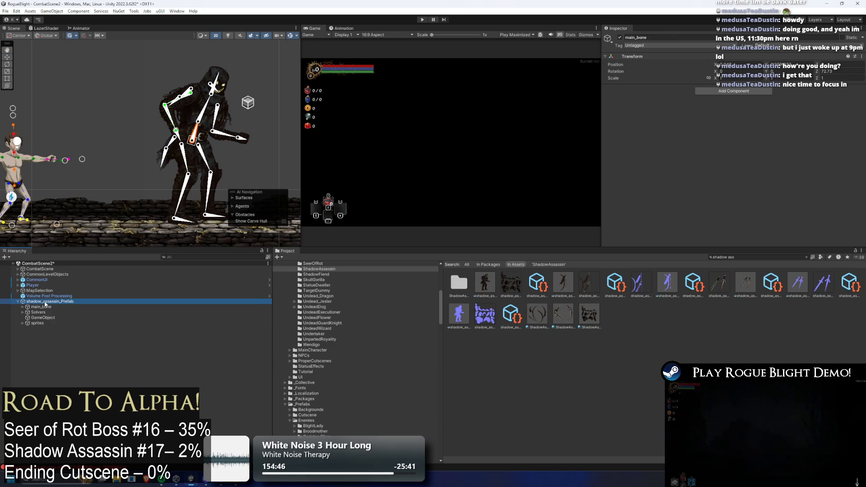
left_click(50, 312)
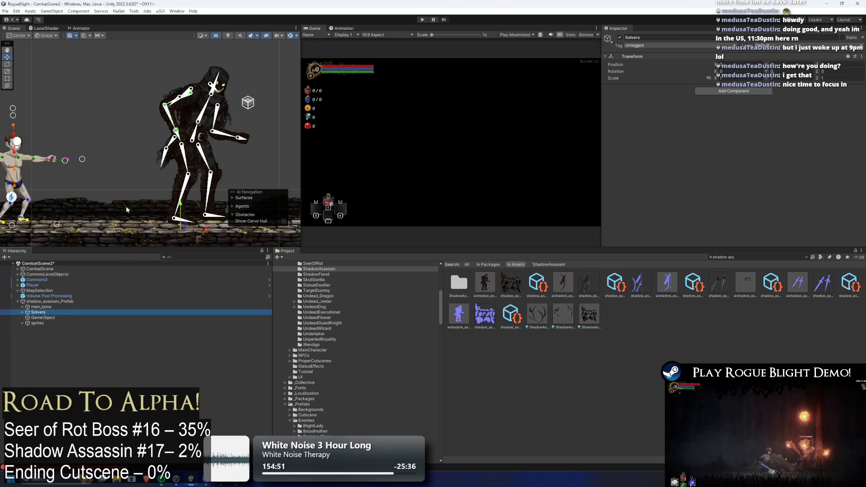
left_click(37, 323)
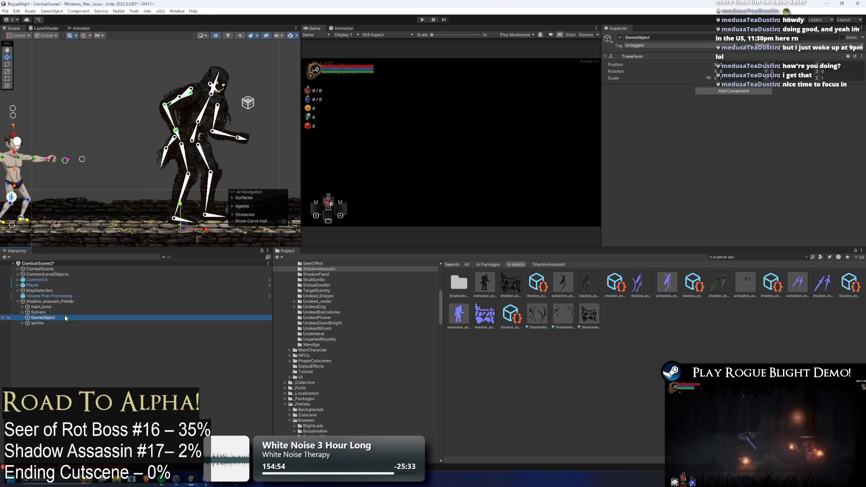
key("Up")
key("Delete")
key("Right")
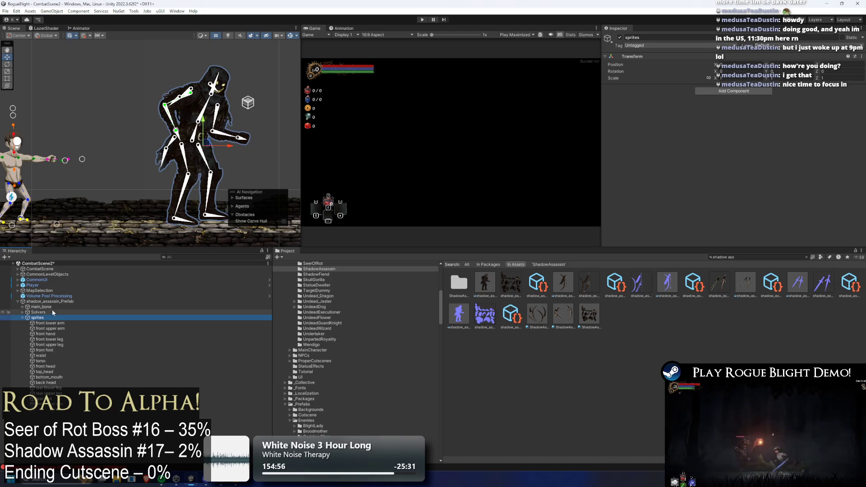
key("Down")
key("Left")
key("Left")
- Expand the Solvers group to check right_arm_solver, then select CommonUI
left_click(67, 311)
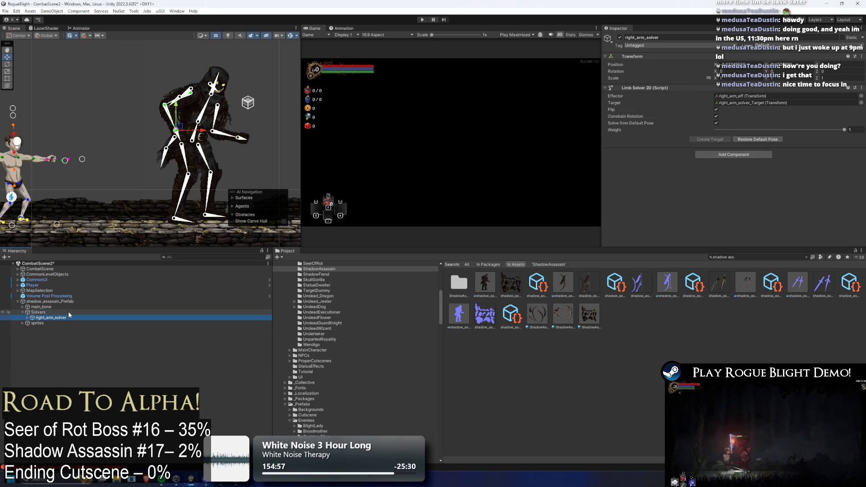
key("Right")
key("Down")
key("Right")
key("Left")
key("Left")
key("Left")
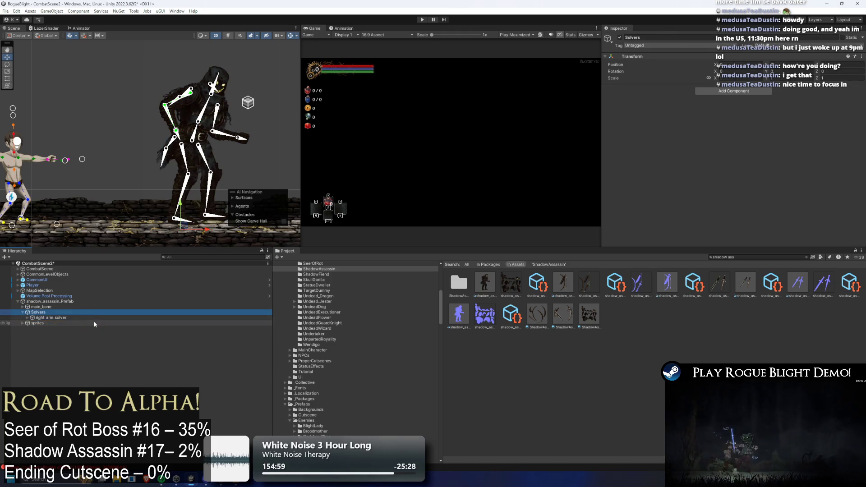
left_click(36, 280)
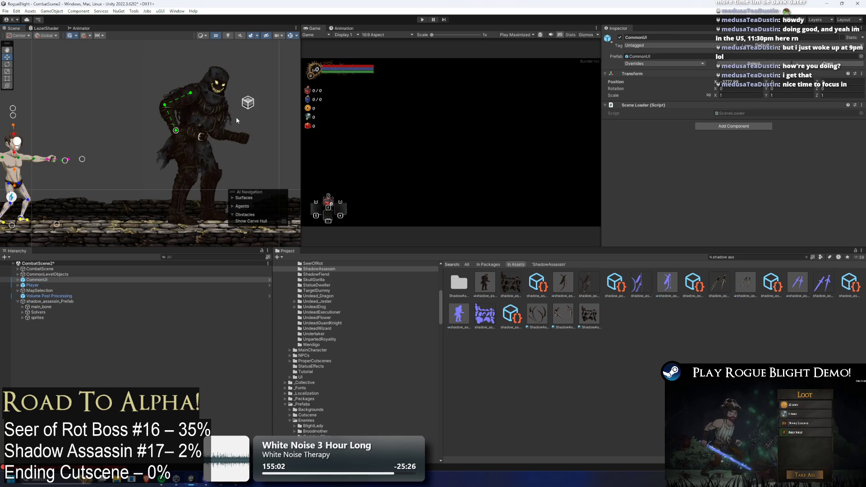
- Make the Scene and Game panels taller by dragging the splitter down
scroll(230, 122, "up", 4)
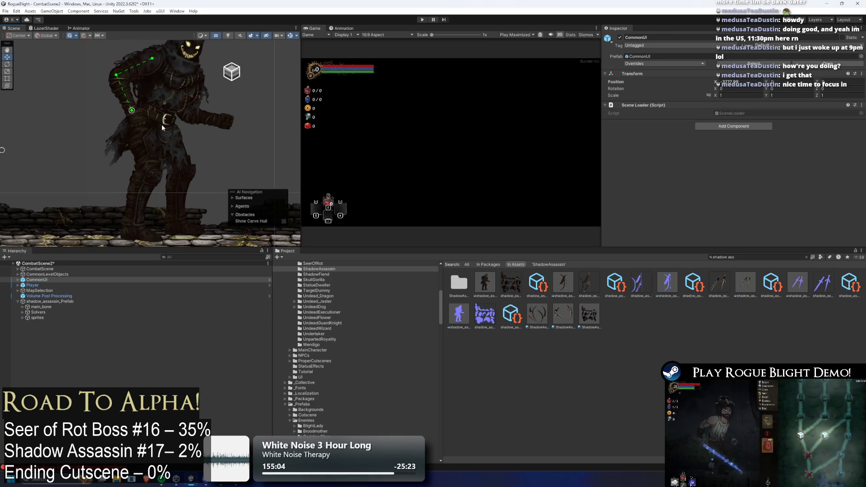
scroll(201, 202, "down", 2)
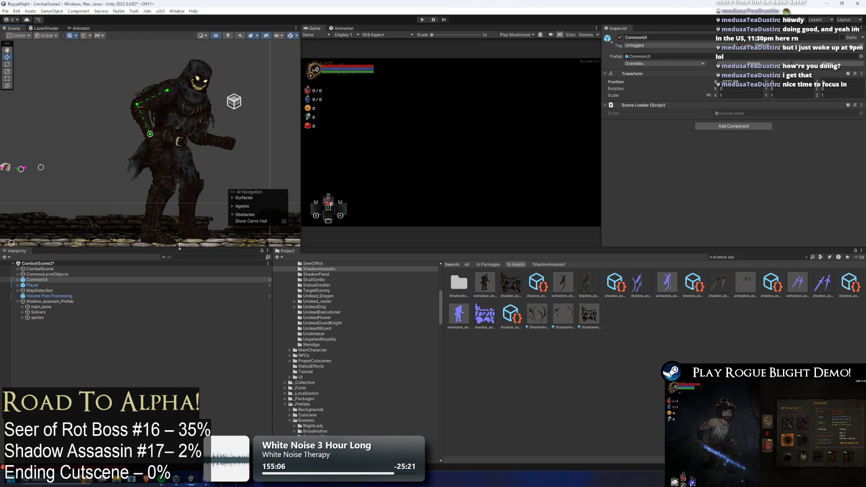
left_click_drag(179, 247, 181, 343)
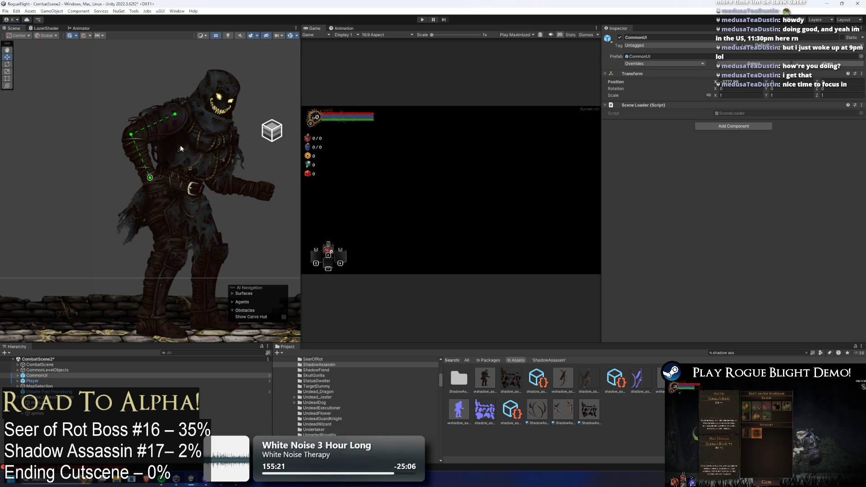
- Zoom in and select the rear lower arm and its bottom_left_arm_bone
scroll(264, 206, "up", 2)
left_click(264, 207)
scroll(234, 194, "up", 1)
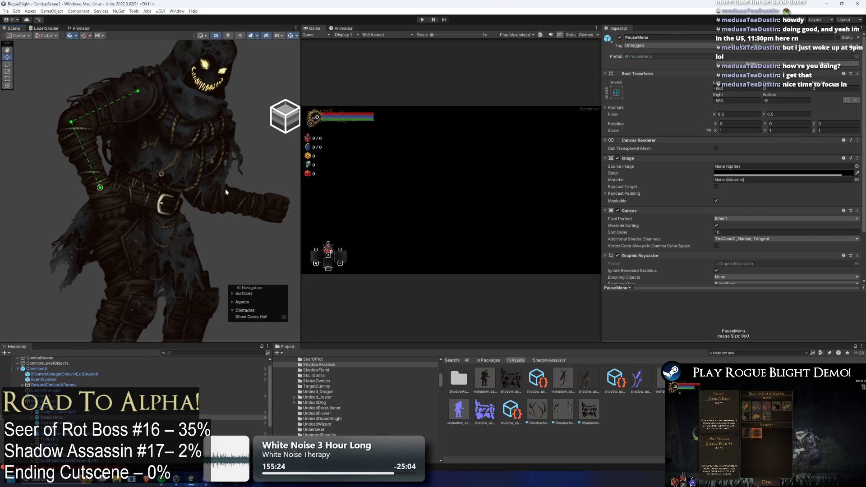
left_click(226, 194)
left_click(205, 194)
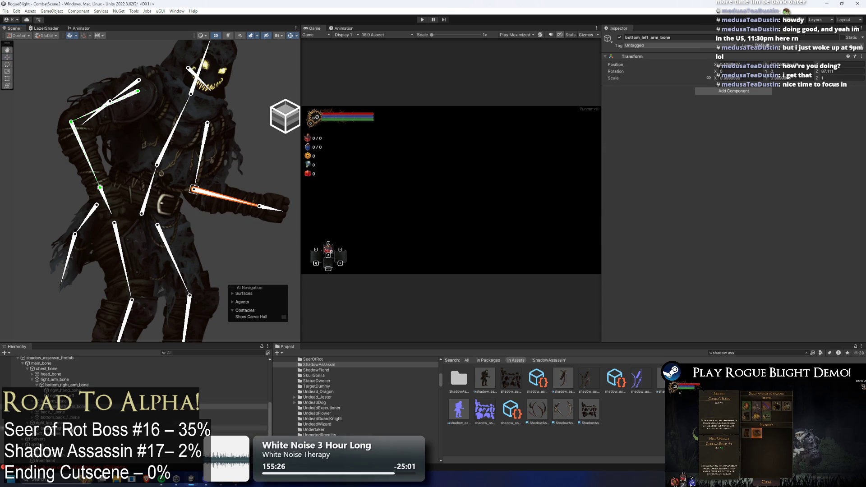
- Create an empty child named left_arm_eff under bottom_left_arm_bone
right_click(68, 119)
left_click(117, 227)
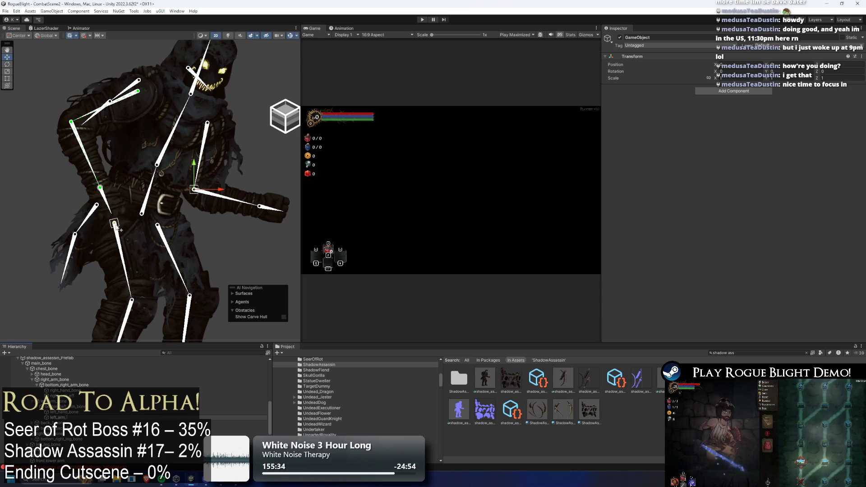
type("eff")
key("Return")
- Position left_arm_eff on the tip of the rear lower arm bone near the wrist
scroll(279, 178, "up", 2)
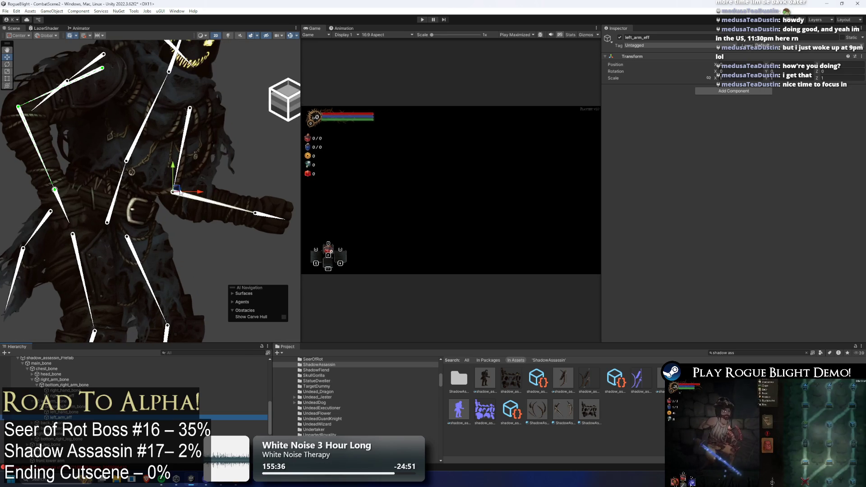
mouse_move(174, 191)
left_mouse_down()
mouse_move(286, 204)
mouse_move(262, 214)
left_mouse_up()
scroll(299, 220, "up", 10)
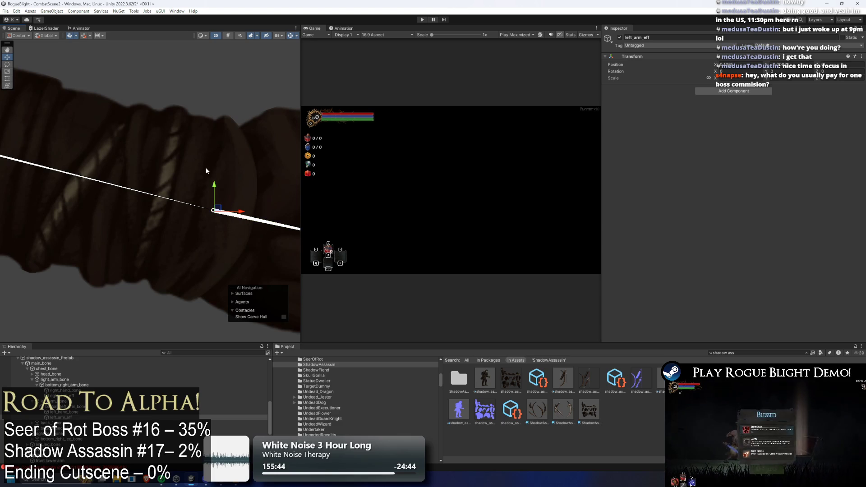
mouse_move(221, 208)
left_mouse_down()
mouse_move(202, 215)
mouse_move(208, 209)
left_mouse_up()
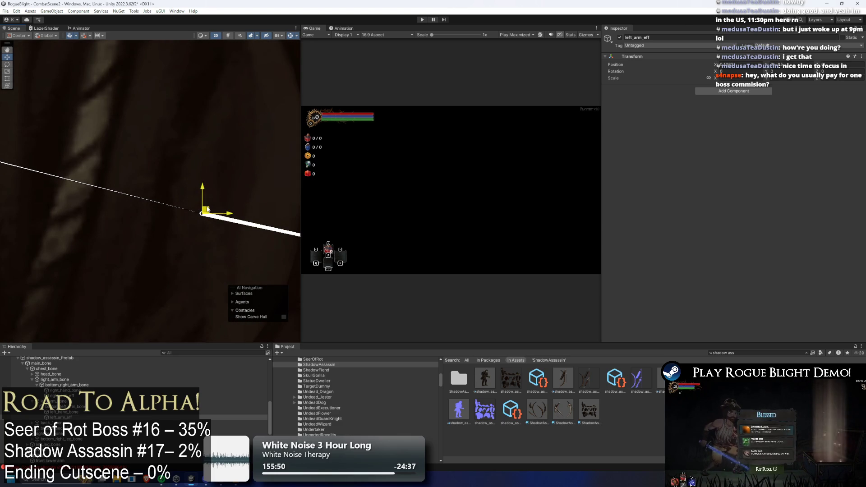
scroll(207, 210, "down", 10)
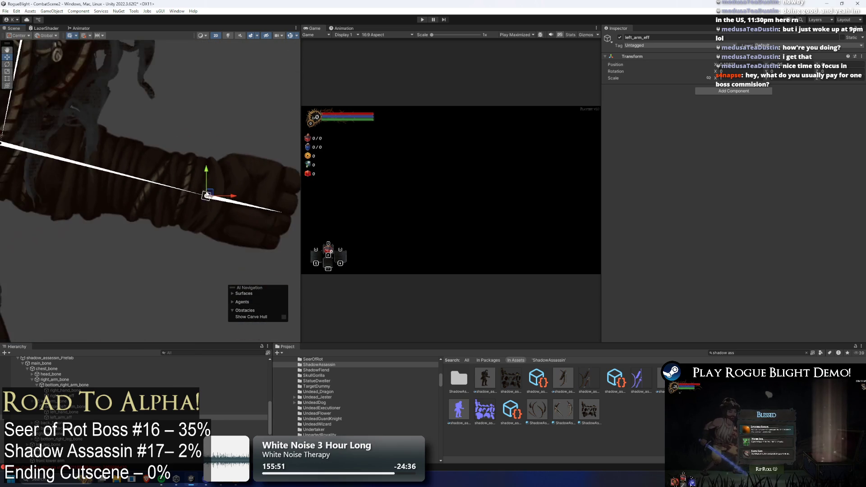
scroll(208, 195, "down", 2)
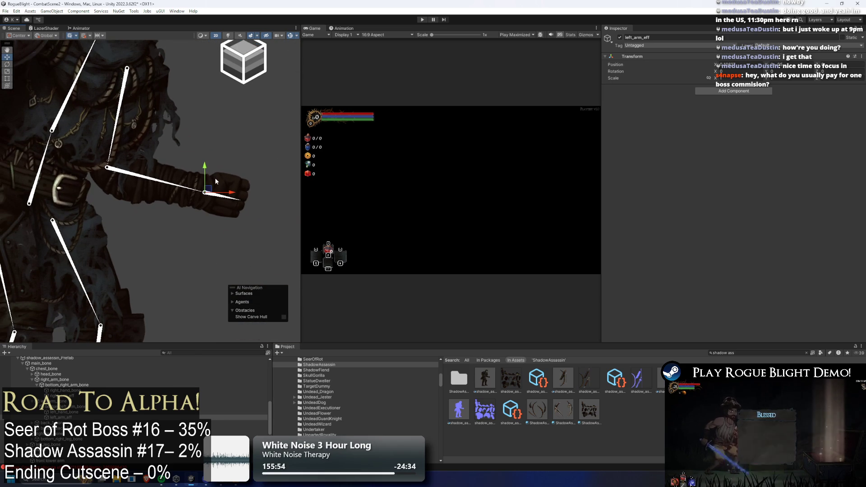
left_click(745, 92)
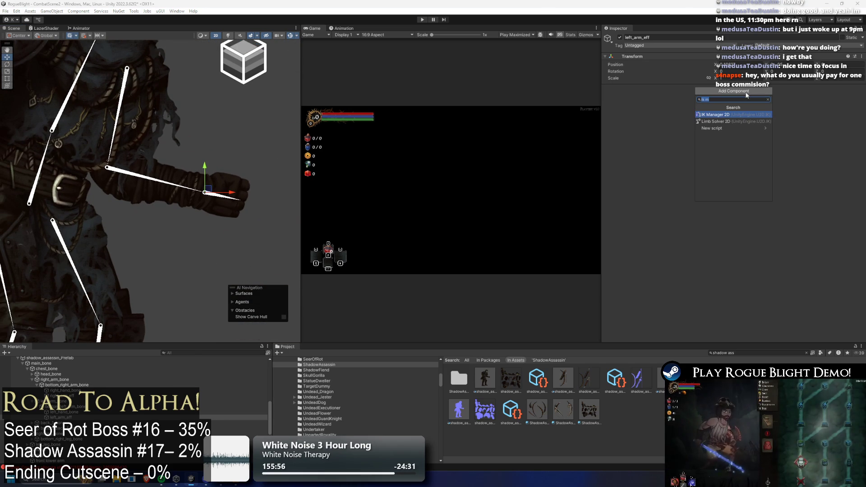
- Add an IK Manager 2D with a new Limb solver renamed left_arm_solver
key("Return")
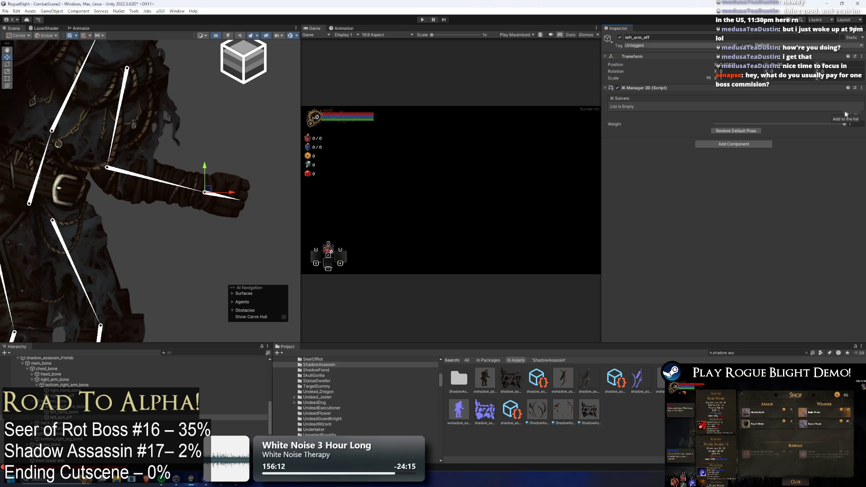
left_click(848, 114)
left_click(836, 134)
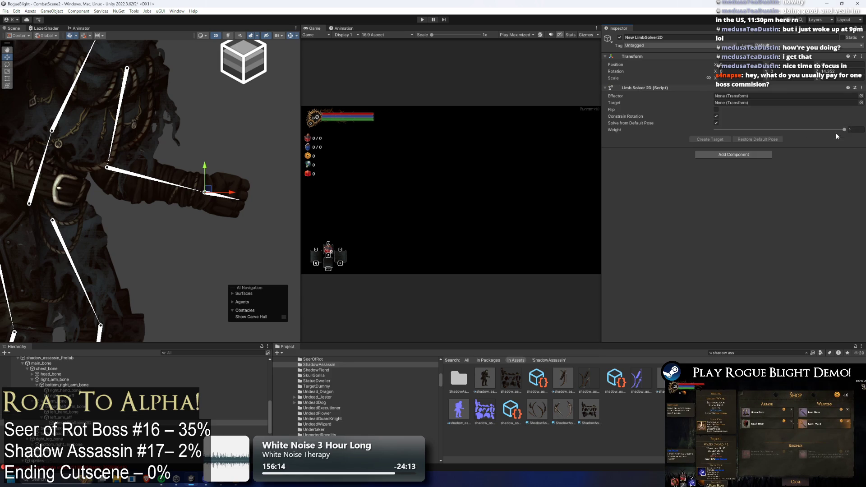
right_click(81, 423)
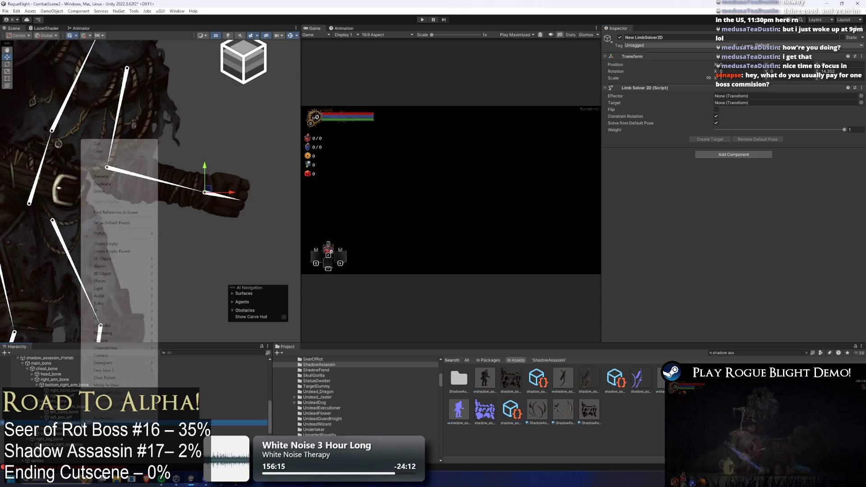
left_click(135, 177)
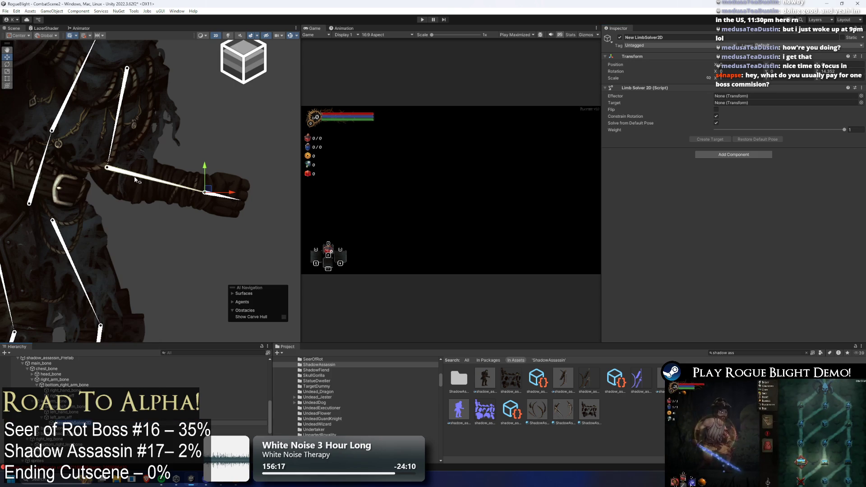
type("left_arm_solver")
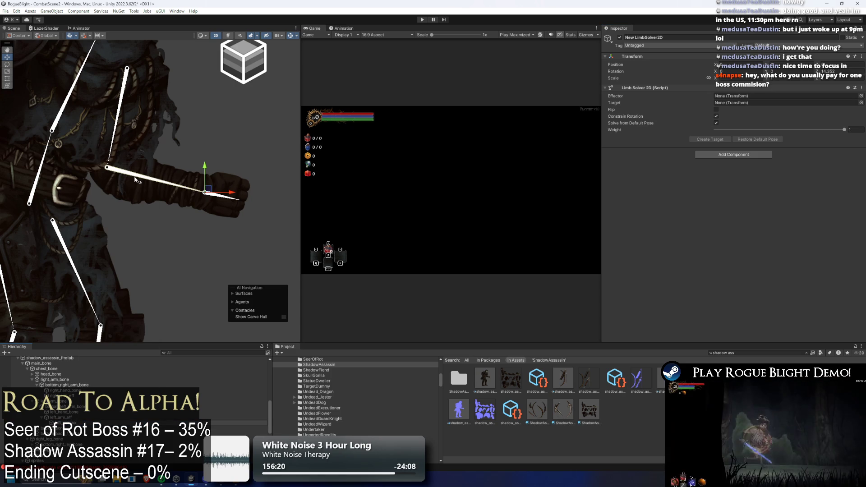
key("Return")
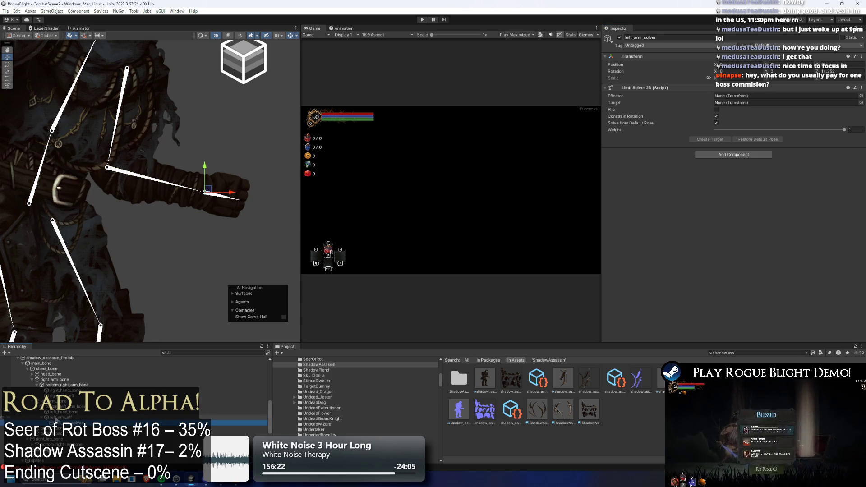
- Assign left_arm_eff as the effector, create its target, and enable Flip
left_click(725, 96)
left_click_drag(726, 99, 726, 97)
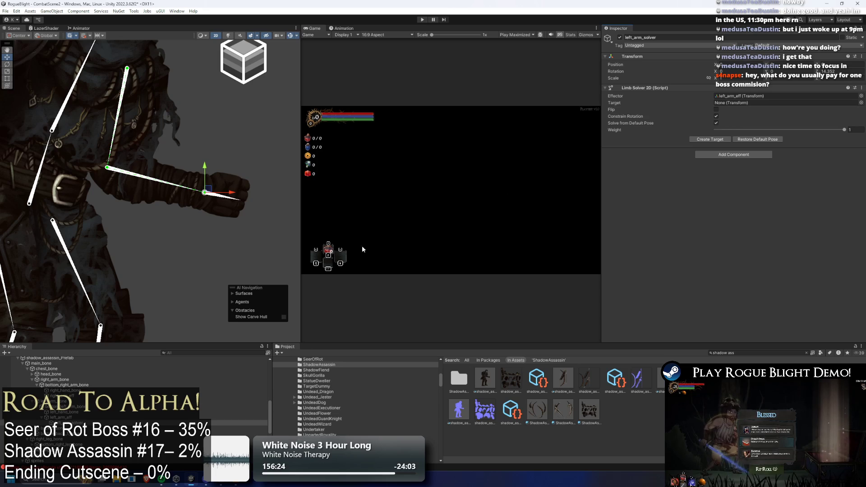
left_click(719, 139)
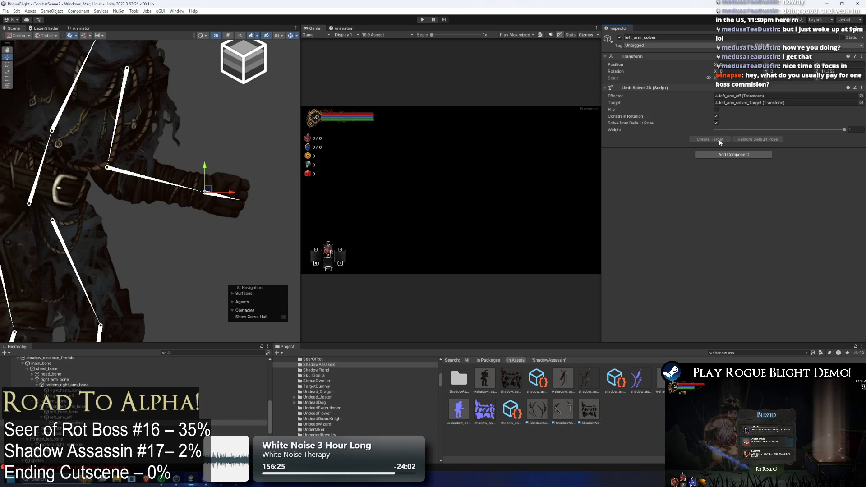
left_click(74, 424)
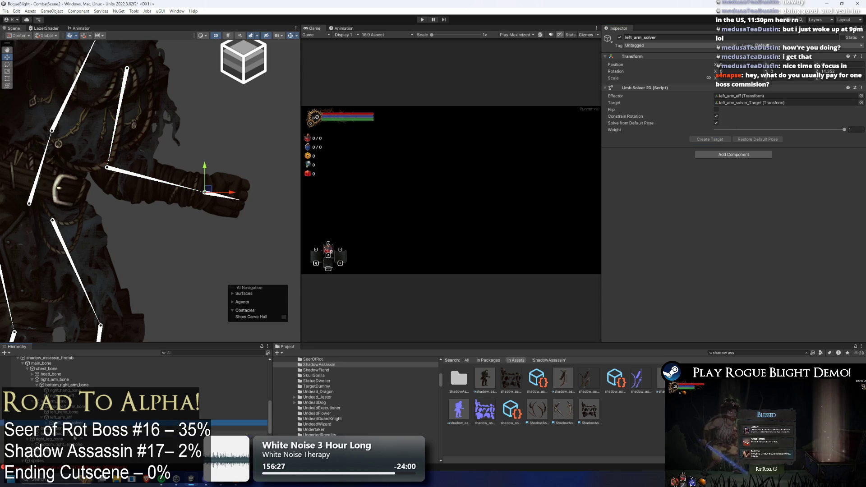
scroll(74, 424, "down", 6)
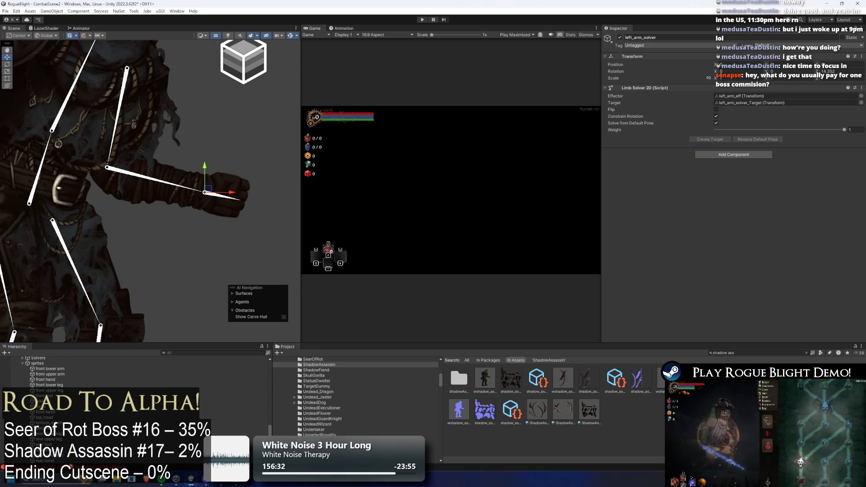
scroll(74, 406, "up", 2)
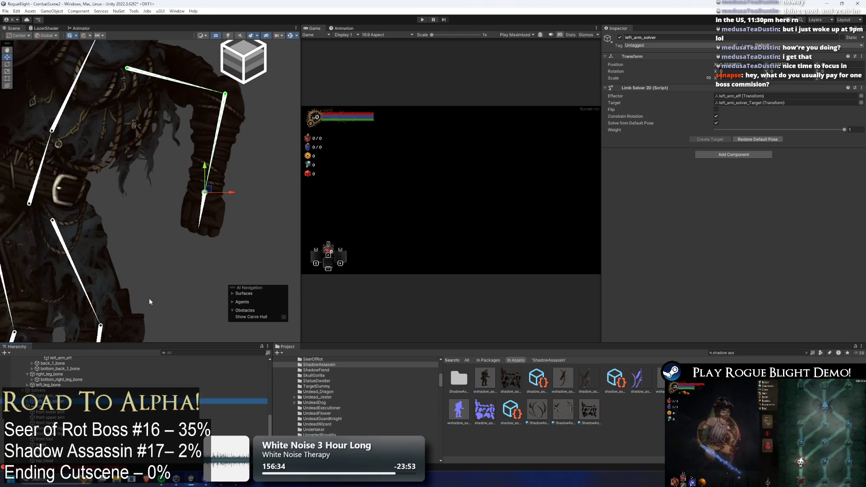
left_click(716, 109)
- Select the rear hand sprite to check the arm, then clear the selection
left_click(223, 175)
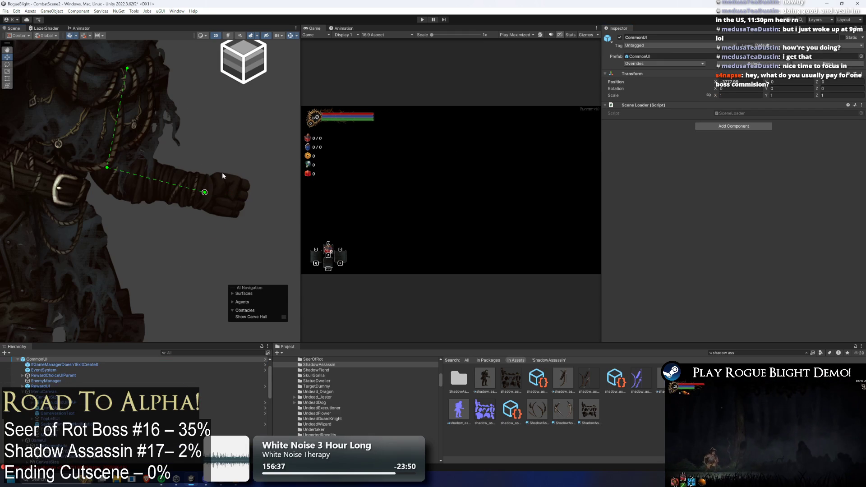
scroll(212, 198, "down", 5)
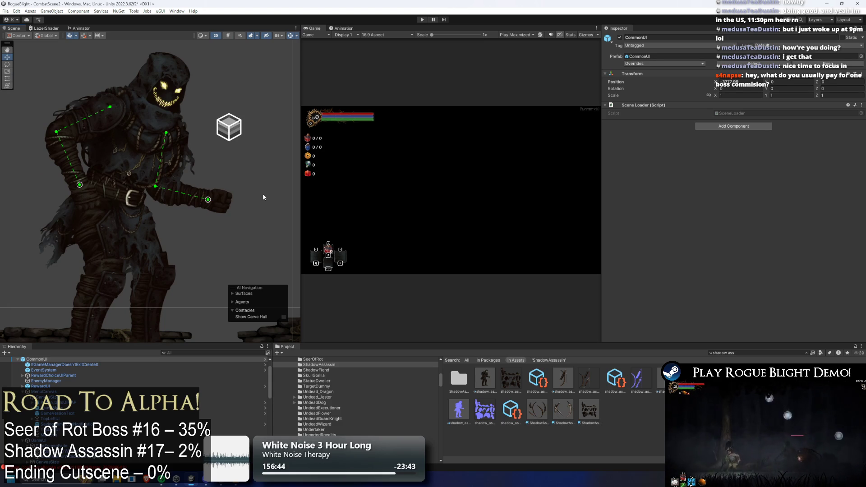
left_click(225, 195)
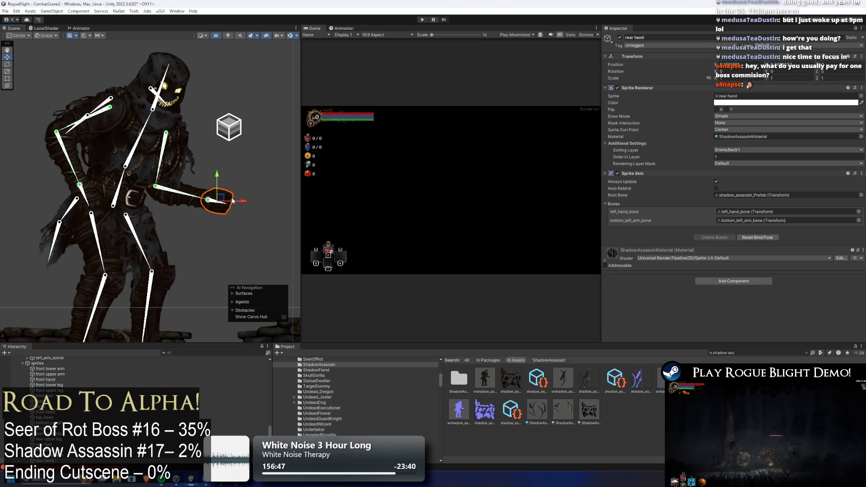
left_click(273, 170)
- Use Calculator to compute 32 × 500 = 16,000, then close it
key("super")
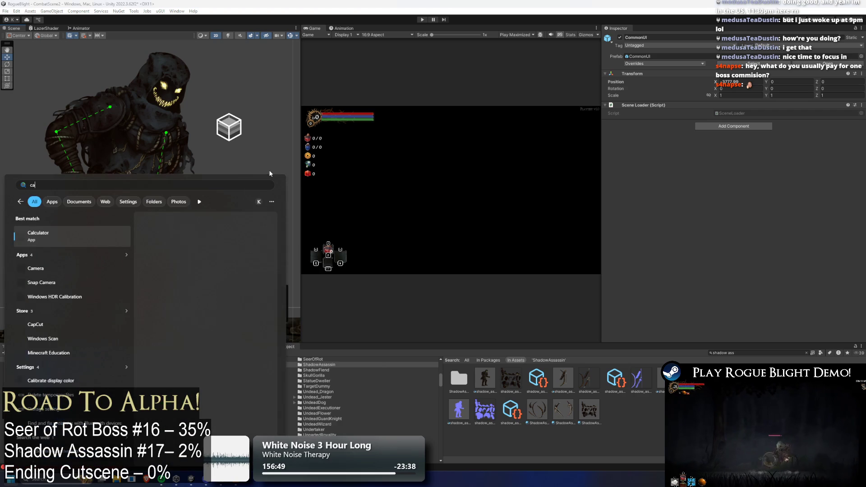
type("calc")
key("Return")
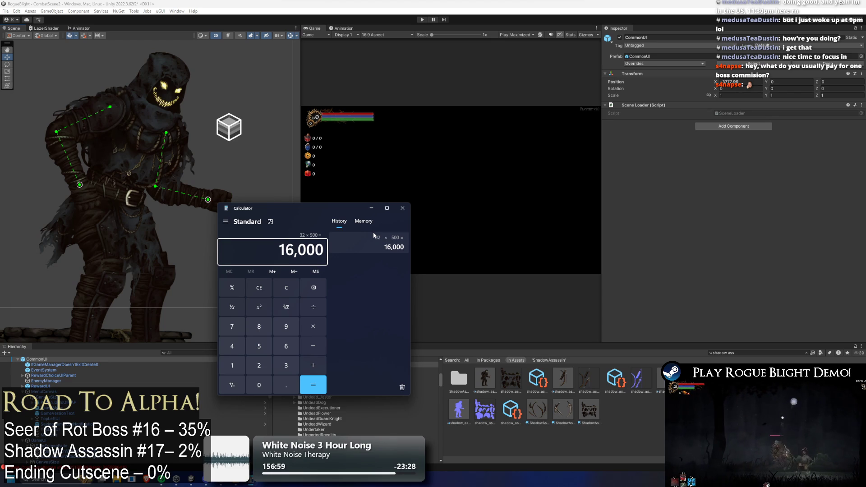
left_click(402, 208)
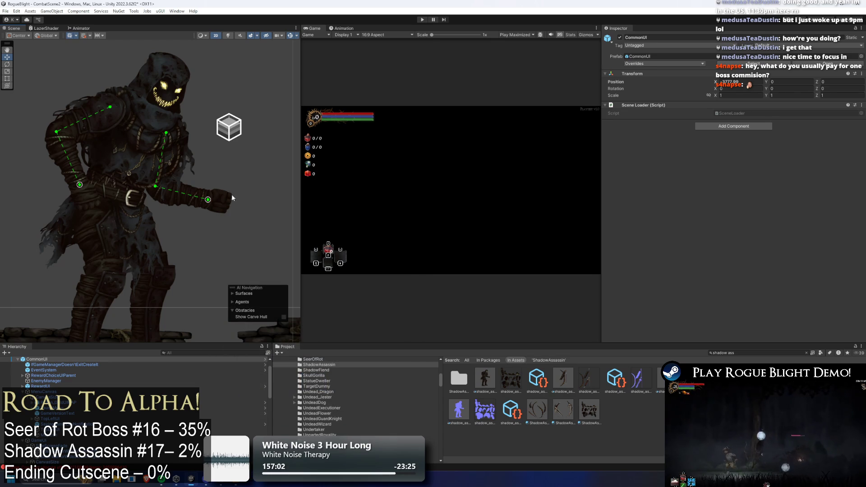
- Create an empty child chest_eff under chest_bone and place it above the character's head
scroll(164, 186, "up", 4)
left_click(164, 154)
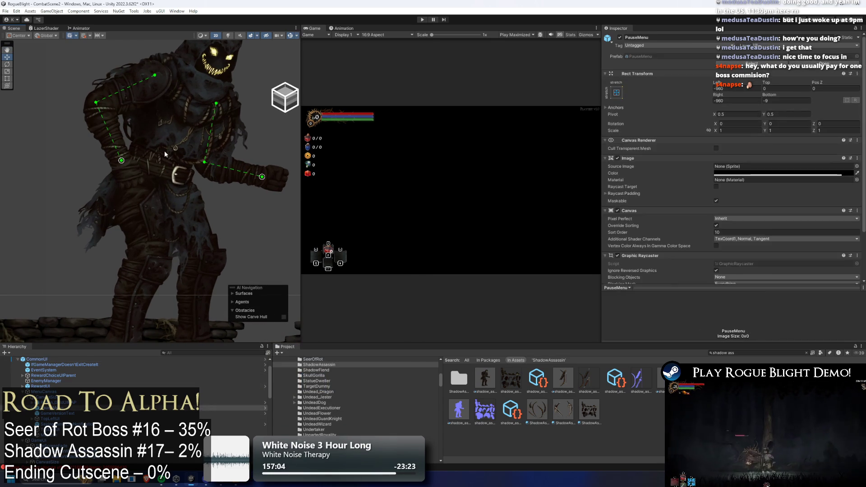
left_click(165, 154)
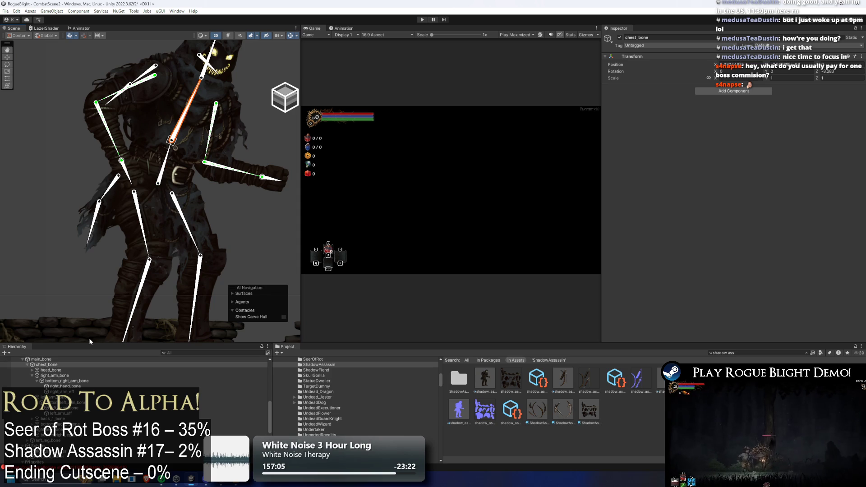
right_click(58, 369)
left_click(94, 181)
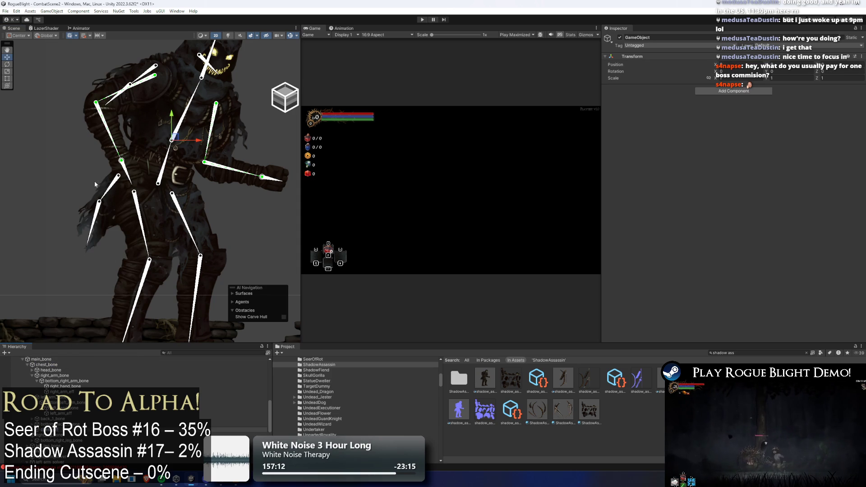
key("Return")
scroll(204, 105, "up", 3)
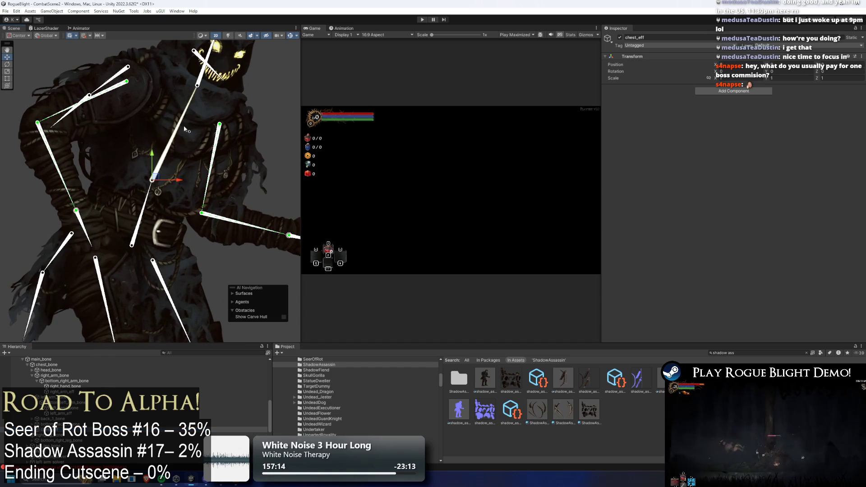
scroll(147, 146, "up", 1)
left_click_drag(163, 190, 188, 159)
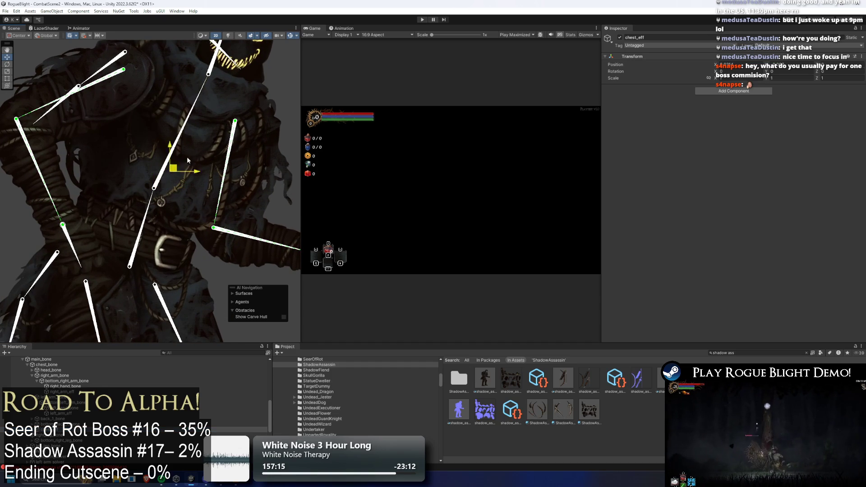
scroll(225, 74, "down", 3)
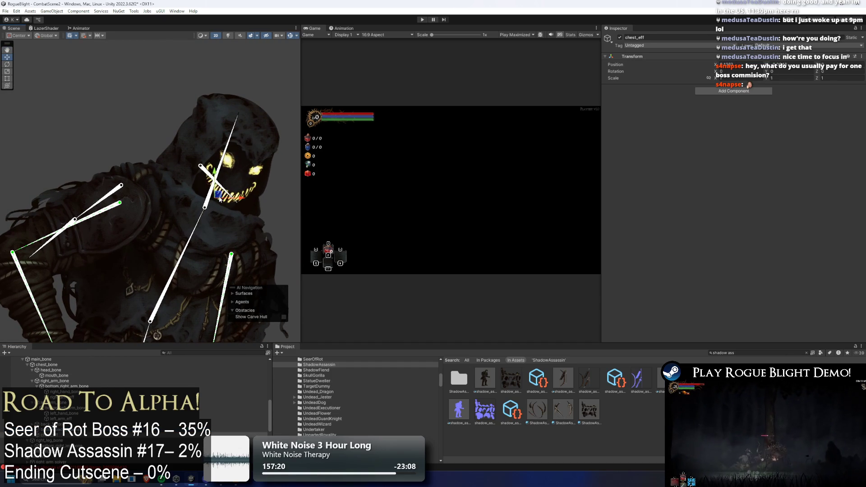
left_click_drag(218, 196, 256, 87)
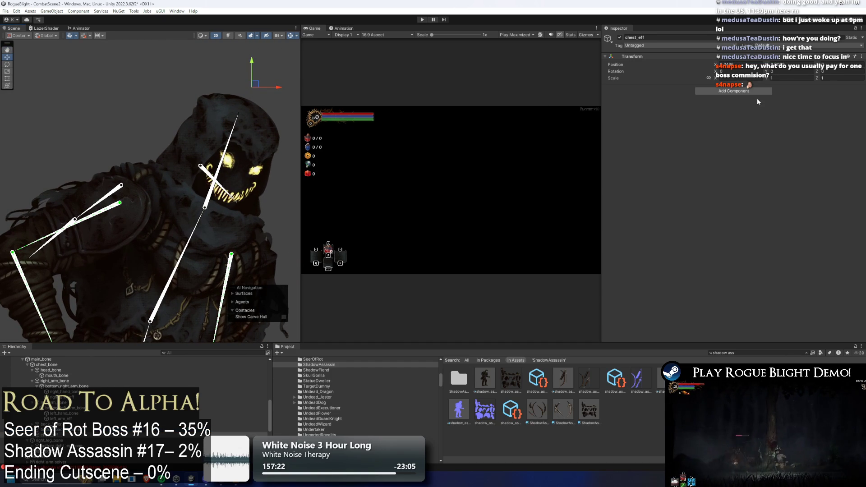
- Add a CCD Solver 2D using chest_eff as effector, chain length 2, with a generated target
left_click(736, 91)
key("Return")
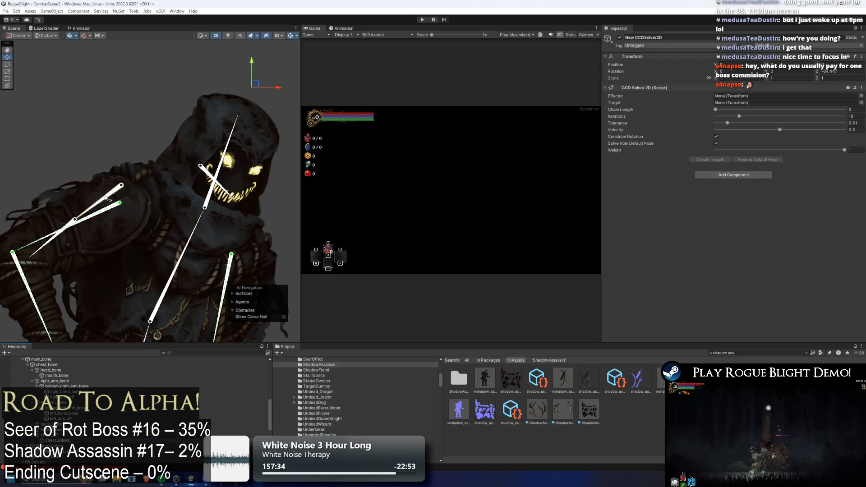
mouse_move(59, 367)
left_mouse_down()
mouse_move(99, 427)
mouse_move(113, 405)
mouse_move(735, 94)
left_mouse_up()
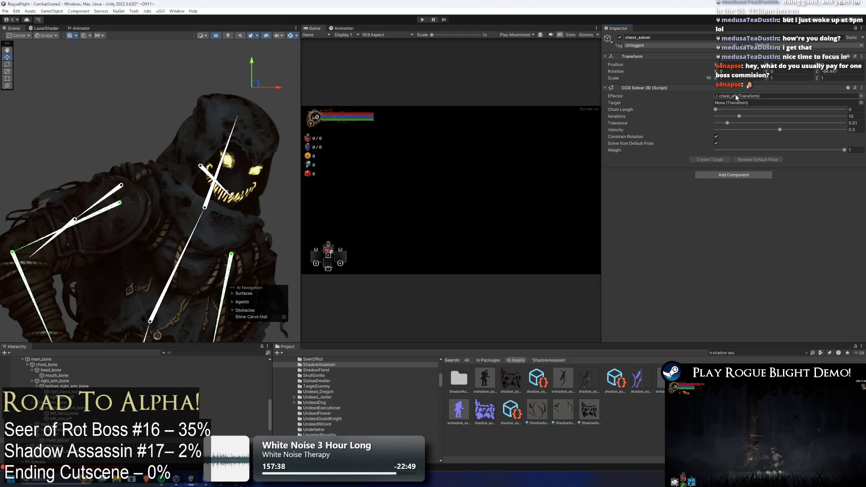
scroll(104, 419, "down", 3)
scroll(104, 419, "up", 3)
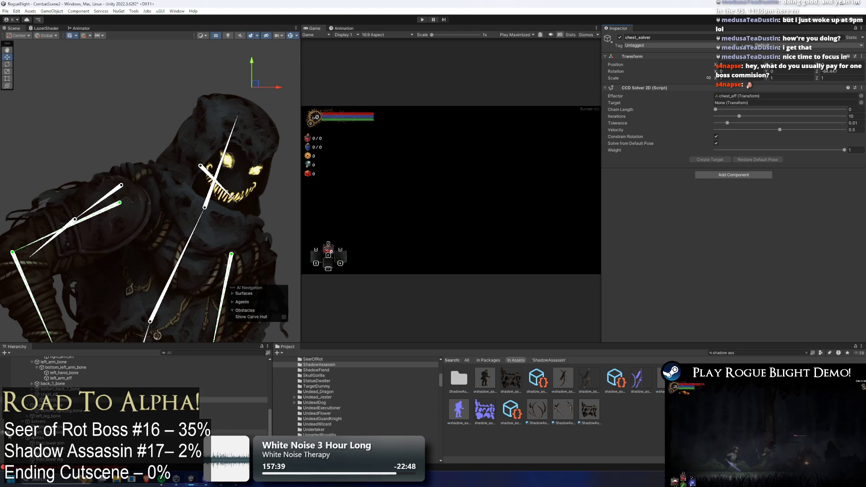
scroll(22, 438, "up", 2)
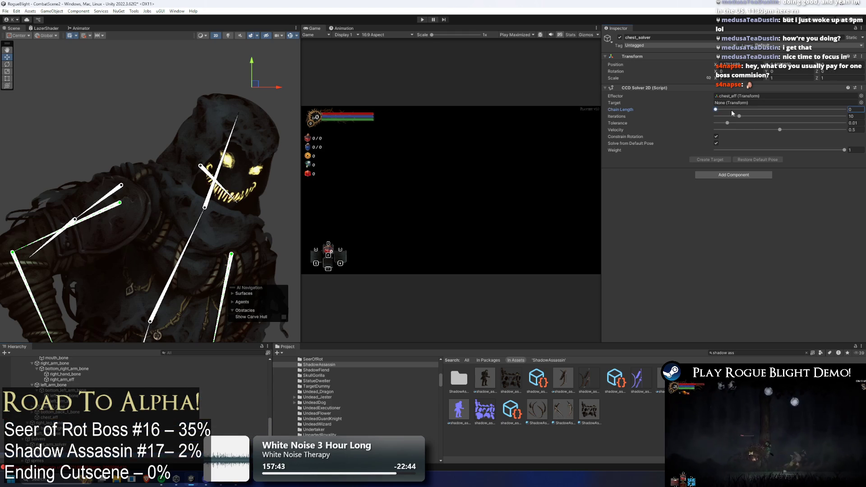
left_click_drag(732, 110, 741, 109)
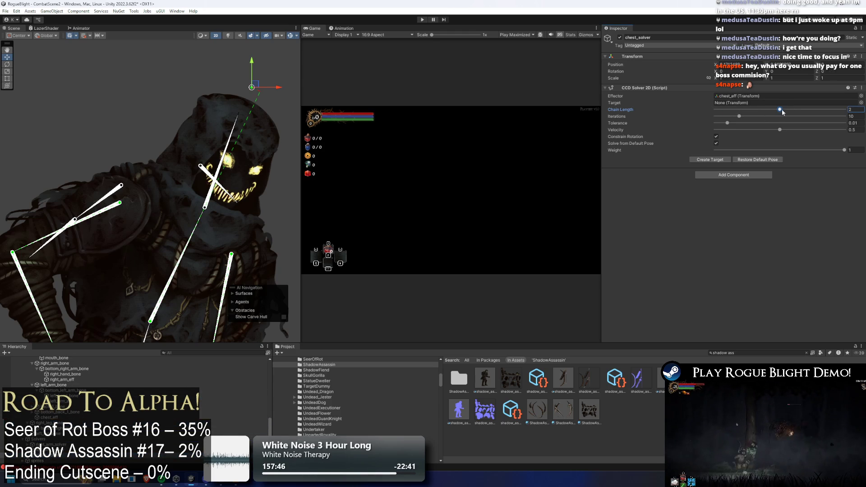
left_click(710, 160)
scroll(184, 65, "down", 3)
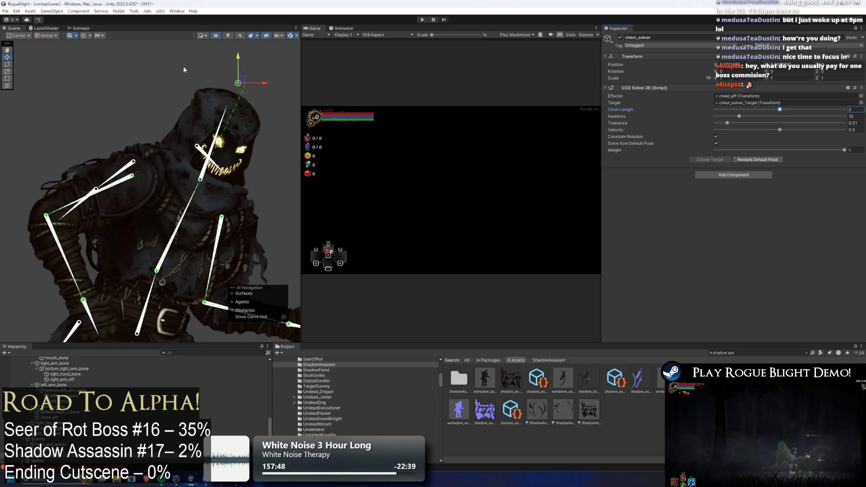
left_click(220, 129)
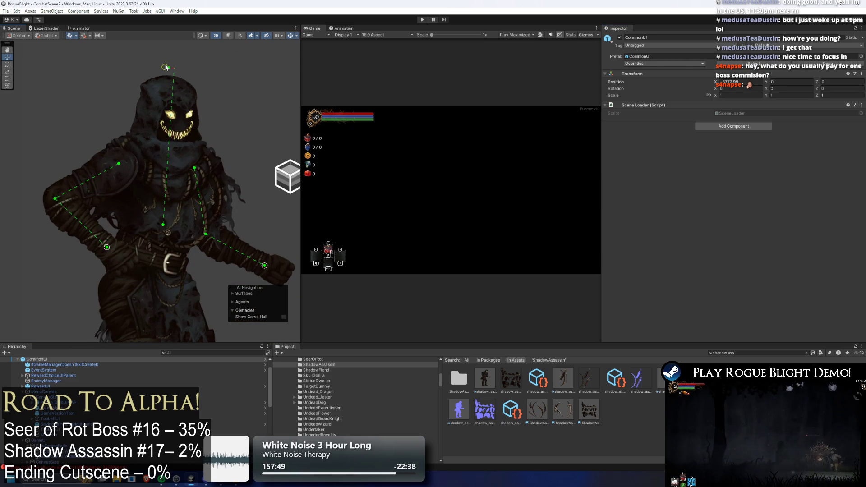
- Create an empty child head_eff under the head bone and move it to the bone's tip
left_click(220, 129)
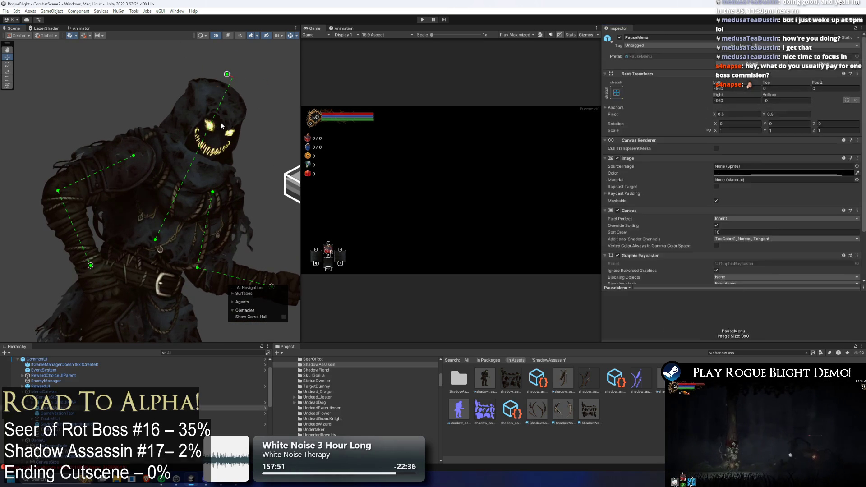
left_click(220, 129)
scroll(136, 398, "up", 3)
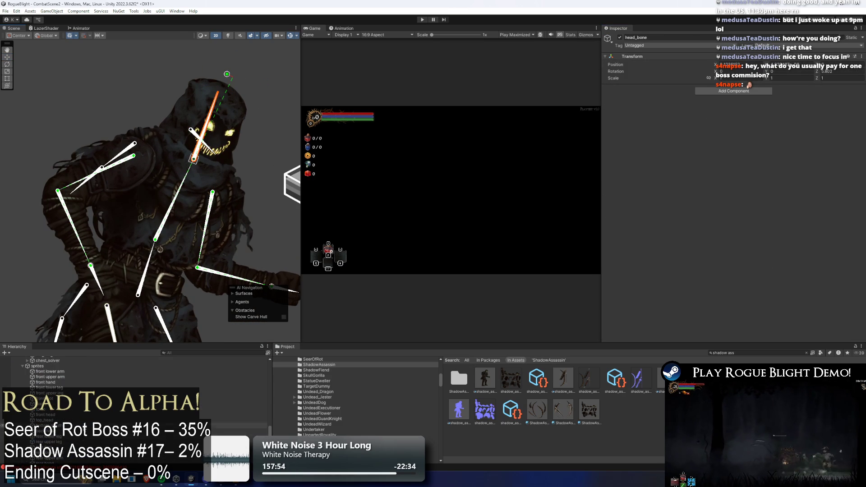
right_click(59, 398)
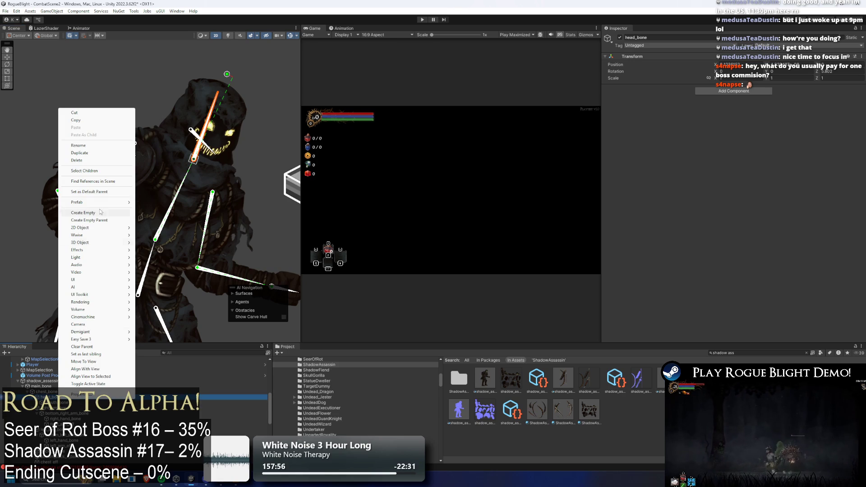
left_click(96, 216)
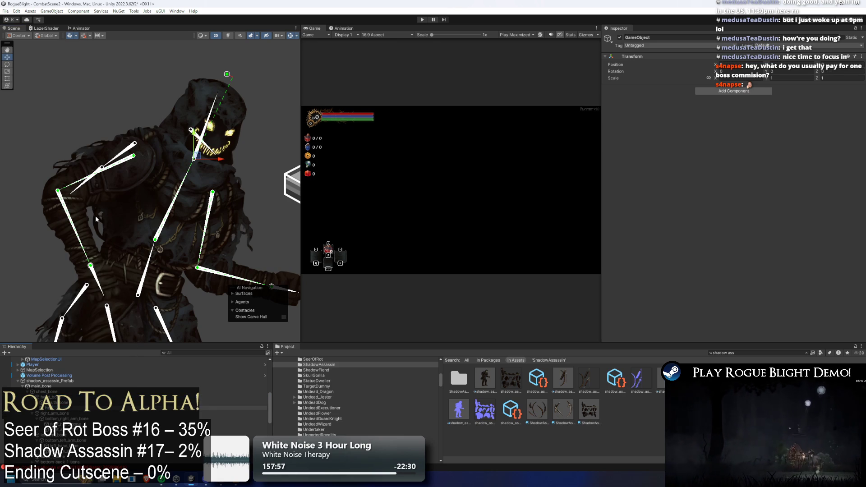
type("head_eff")
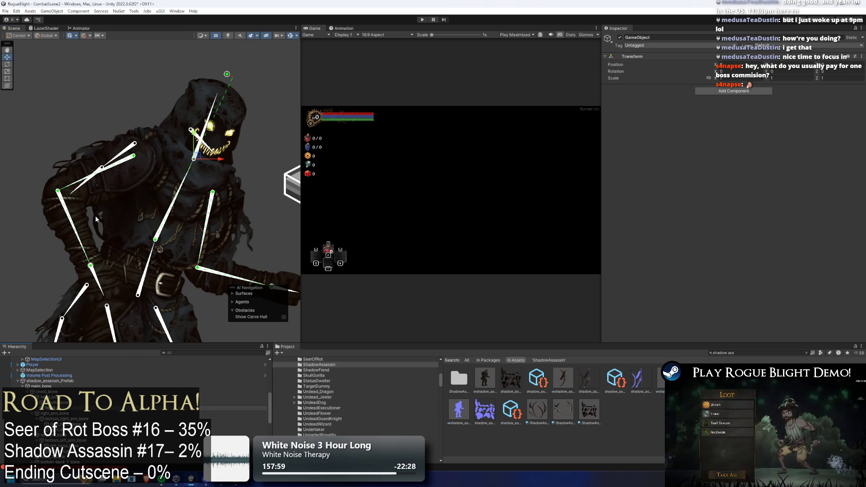
key("Return")
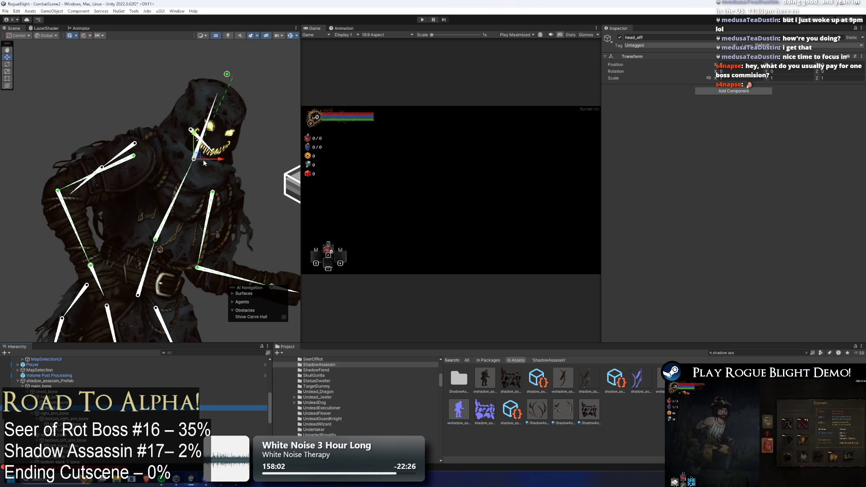
mouse_move(199, 156)
left_mouse_down()
mouse_move(237, 60)
mouse_move(258, 152)
left_mouse_up()
- Add an IK Manager 2D to head_eff with a Chain (CCD) solver renamed head_solver
left_click(758, 88)
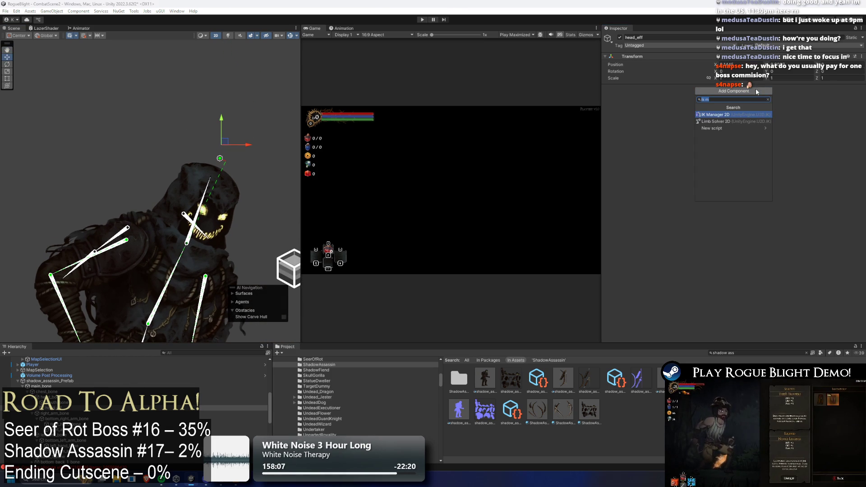
key("Return")
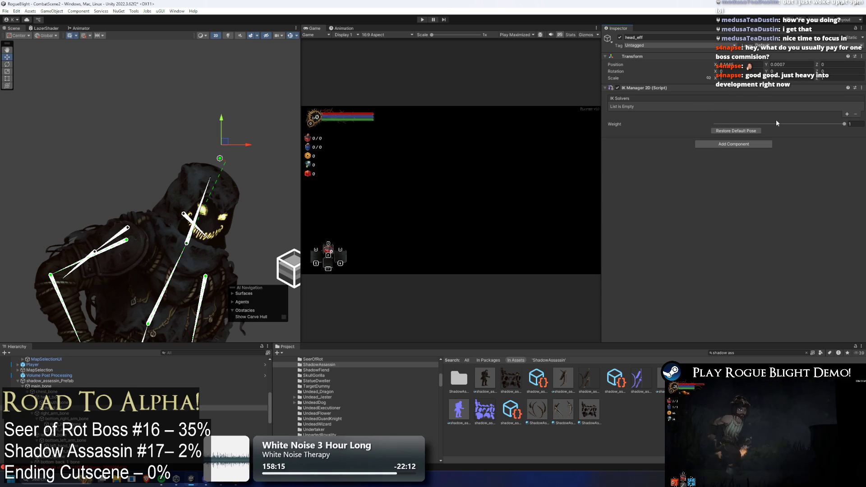
left_click(851, 113)
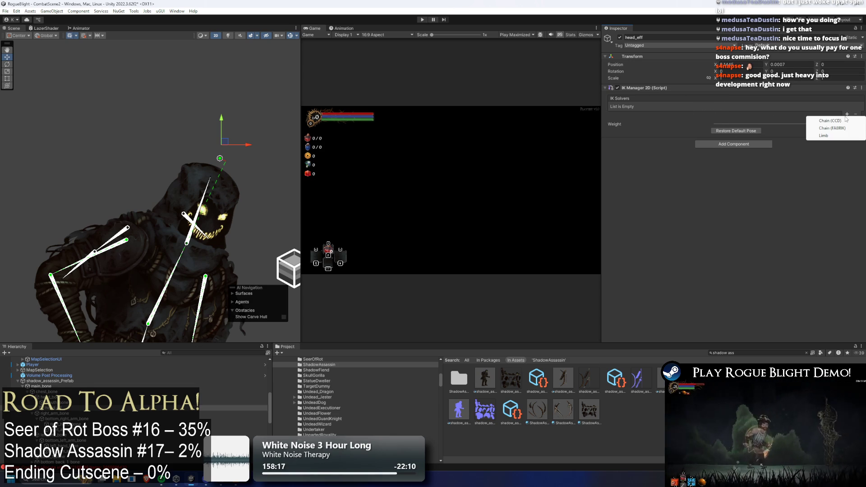
left_click(838, 121)
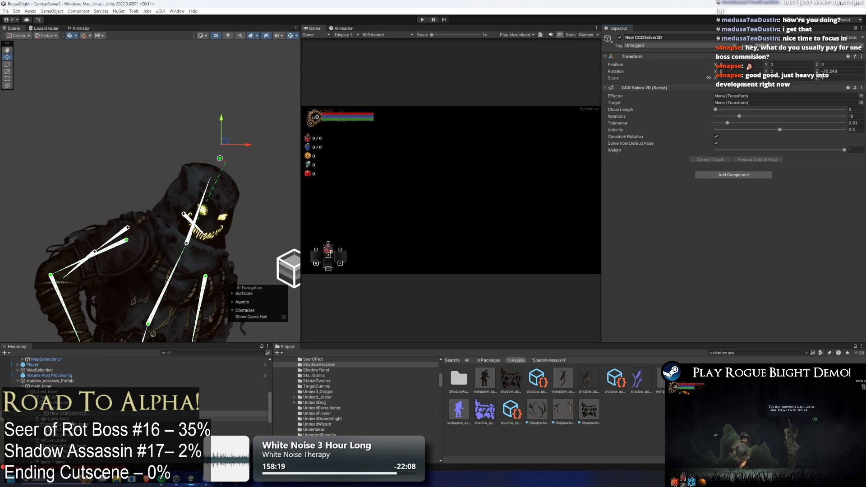
right_click(75, 414)
left_click(118, 167)
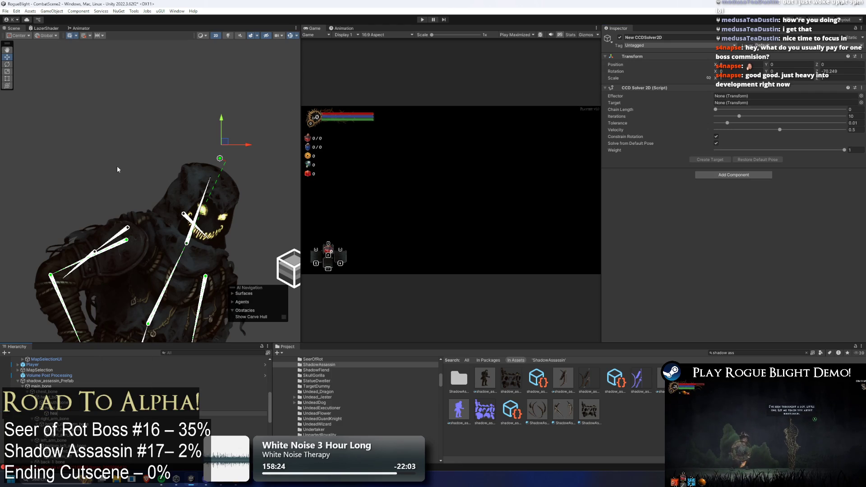
type("d_solver")
key("Return")
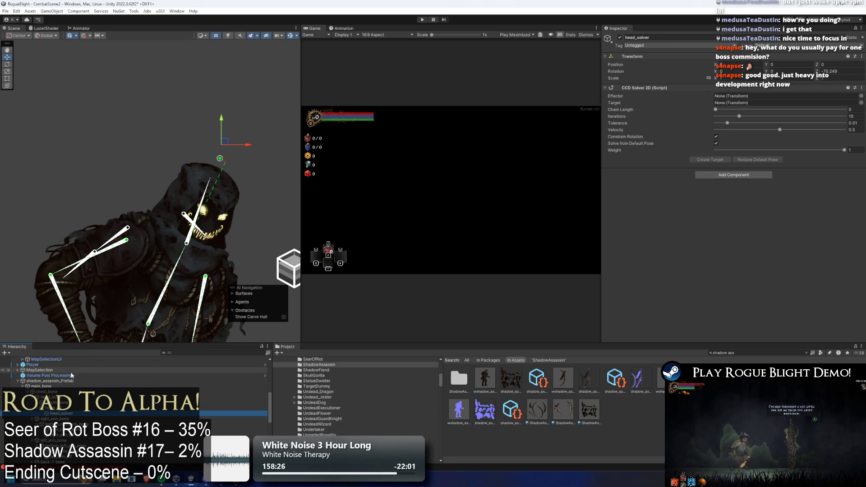
- Set head_eff as head_solver's effector, chain length 2, create its target, and test-drag it
left_click_drag(54, 408, 737, 96)
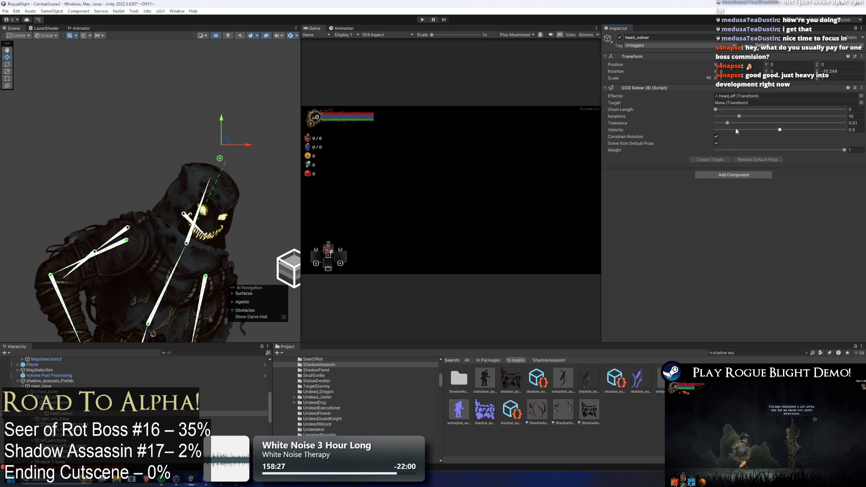
left_click(742, 110)
left_click(717, 160)
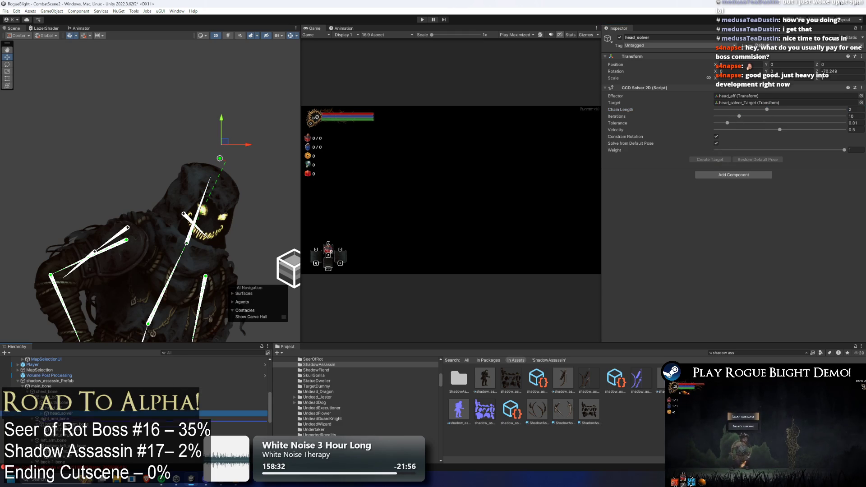
scroll(135, 397, "down", 1)
scroll(64, 462, "down", 2)
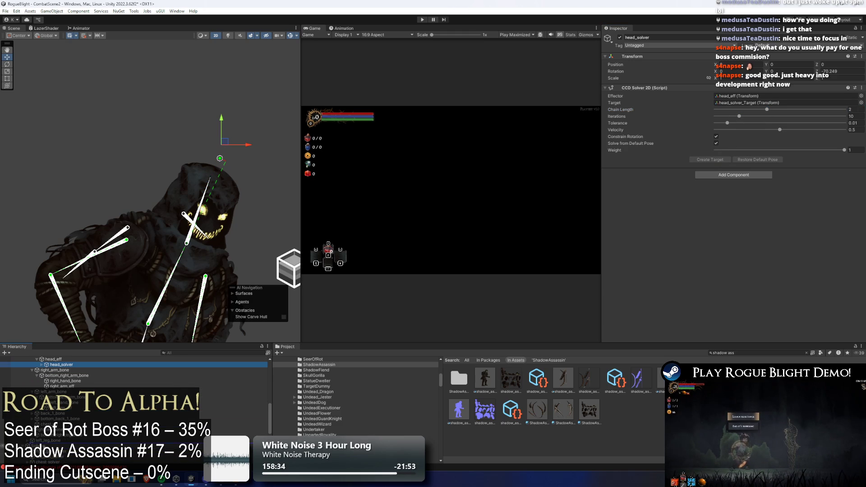
left_click(155, 64)
left_click_drag(220, 159, 242, 154)
scroll(211, 225, "up", 2)
left_click(212, 226)
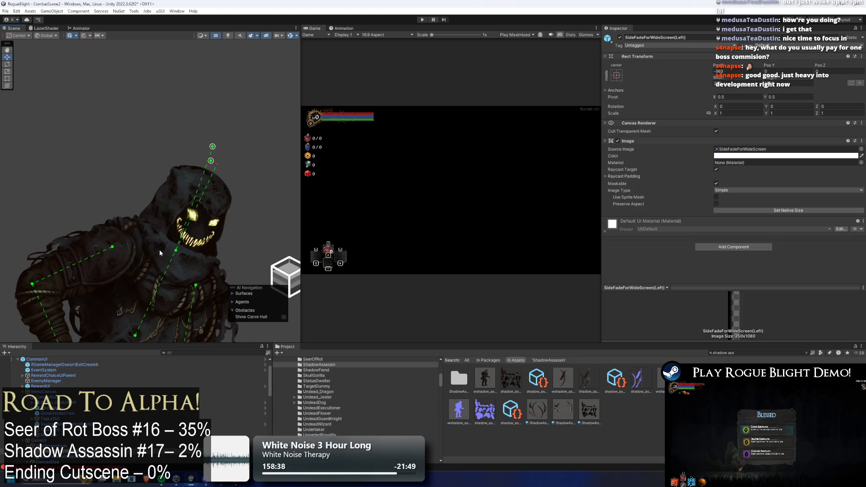
- Create an empty right_leg_eff under bottom_right_leg_bone and move it down to the foot
scroll(194, 121, "up", 1)
scroll(195, 121, "down", 2)
scroll(144, 239, "up", 2)
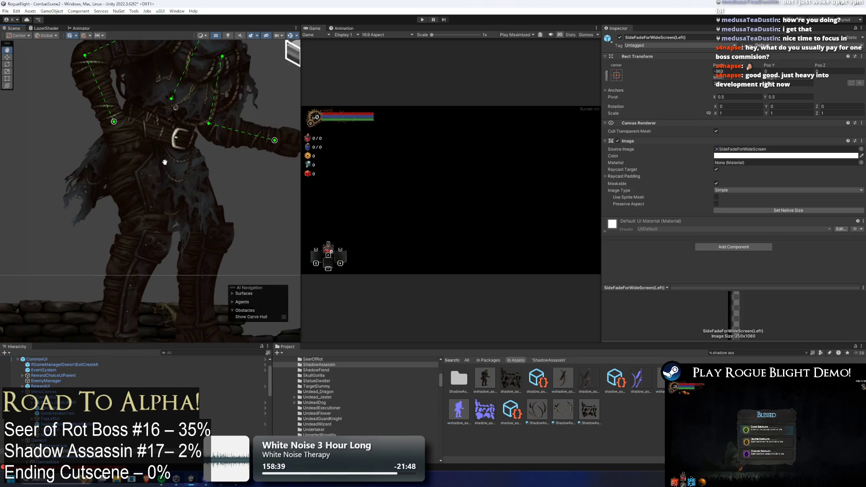
left_click(155, 170)
scroll(166, 135, "down", 1)
left_click(169, 131)
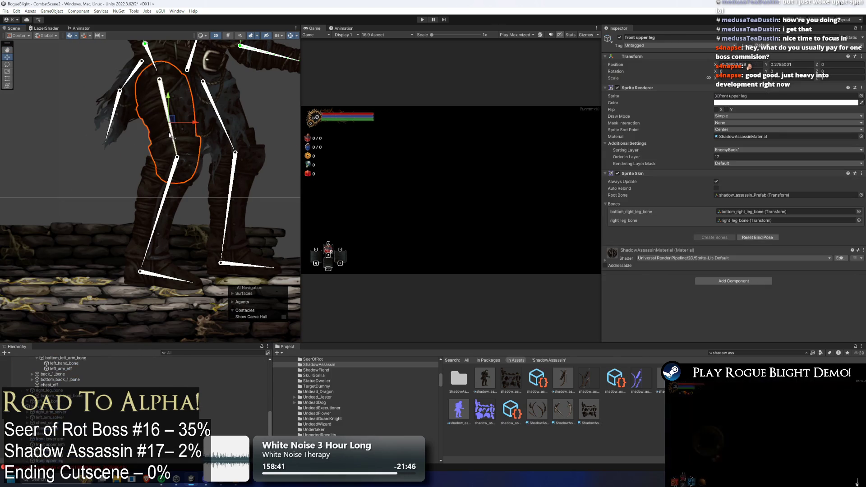
left_click(155, 213)
right_click(151, 298)
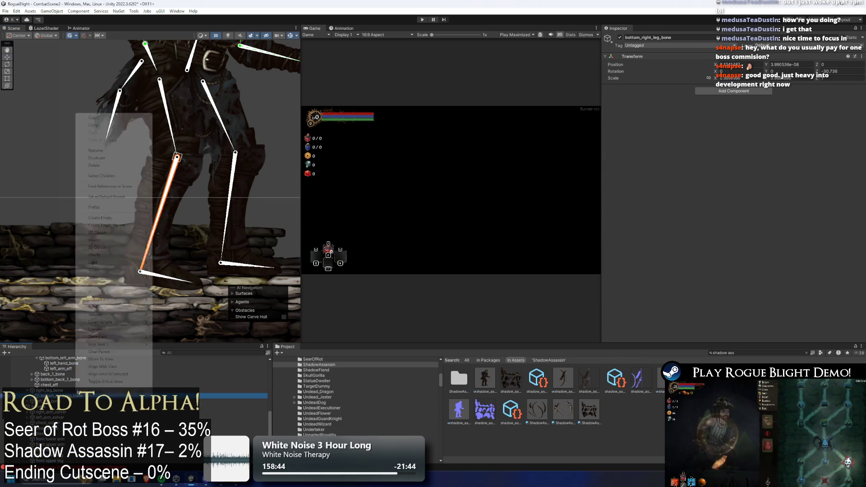
left_click(114, 218)
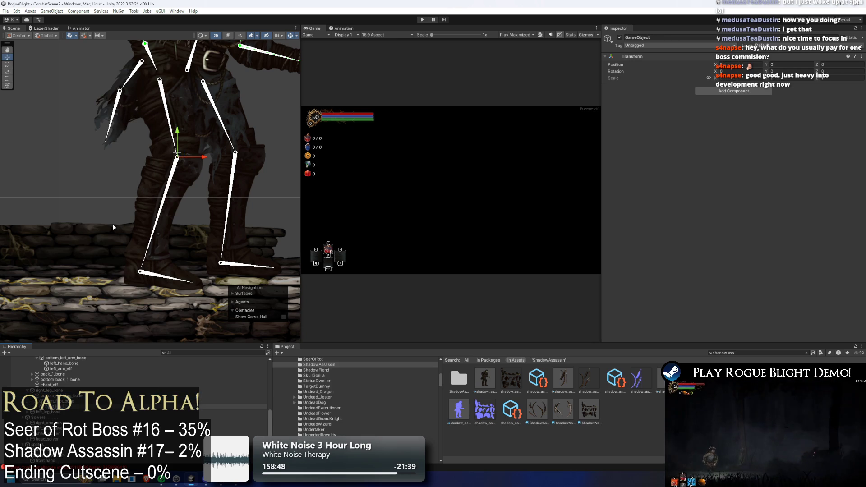
key("Return")
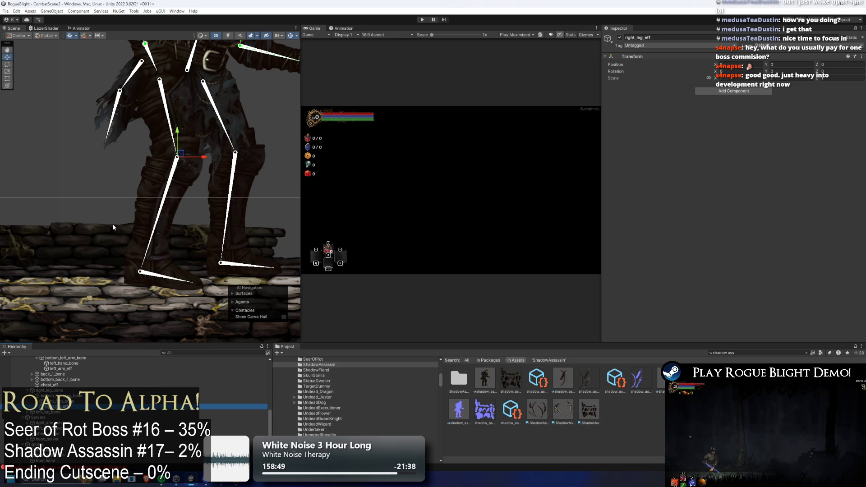
mouse_move(180, 155)
left_mouse_down()
mouse_move(153, 264)
mouse_move(138, 271)
mouse_move(161, 266)
left_mouse_up()
- Add an IK Manager 2D to right_leg_eff with a CCD solver named right_leg_solver using it as effector
scroll(131, 272, "up", 4)
scroll(131, 270, "up", 3)
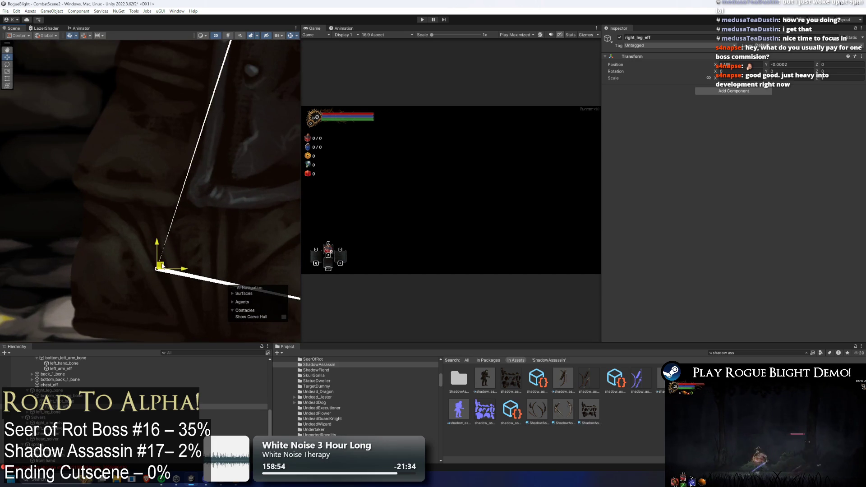
left_click(744, 94)
key("Return")
left_click(848, 115)
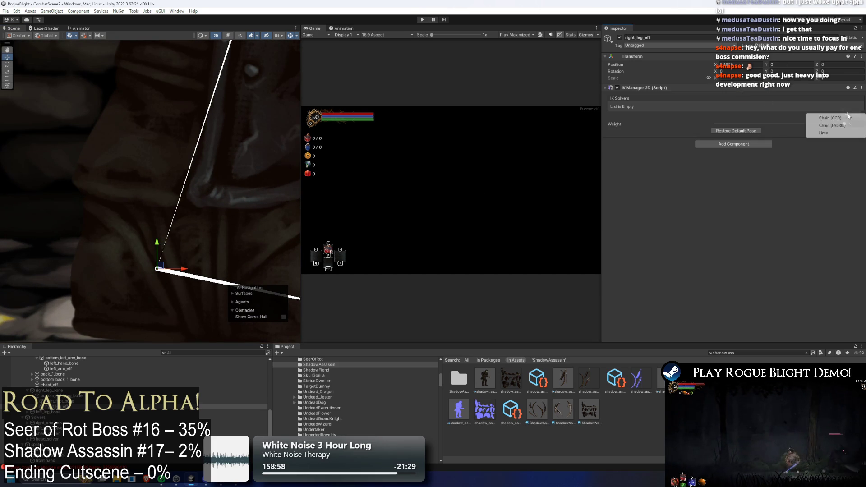
left_click(836, 121)
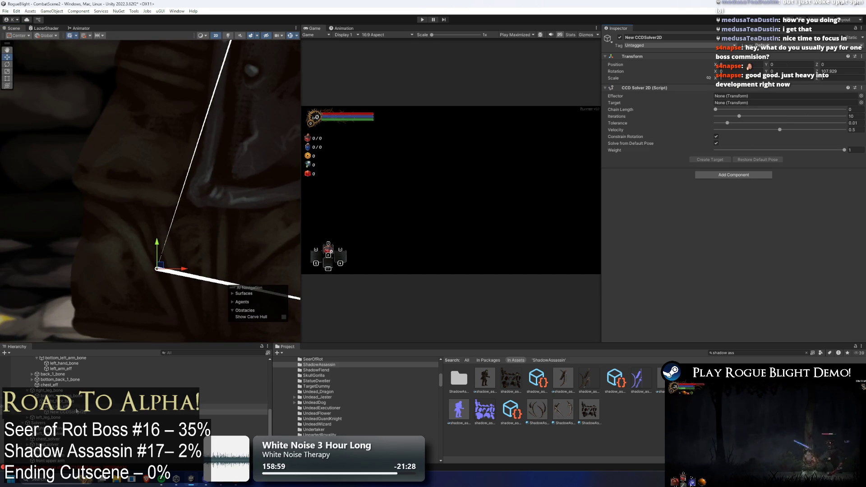
right_click(70, 412)
left_click(100, 169)
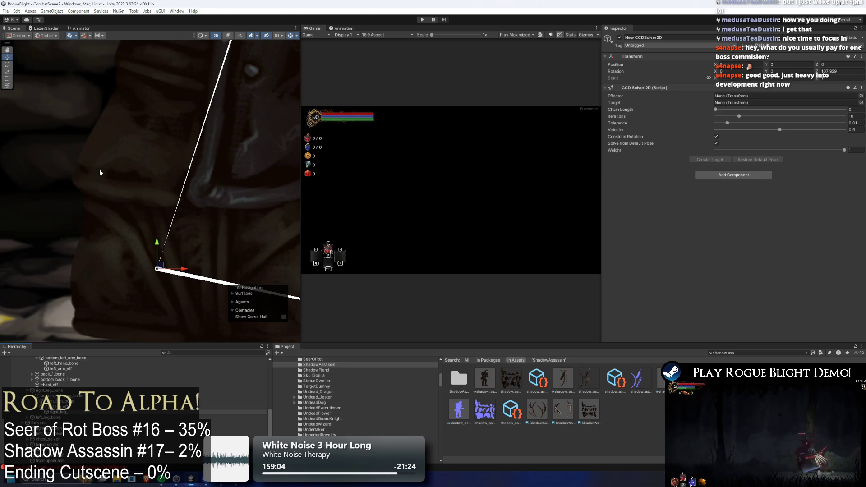
type("solver")
key("Return")
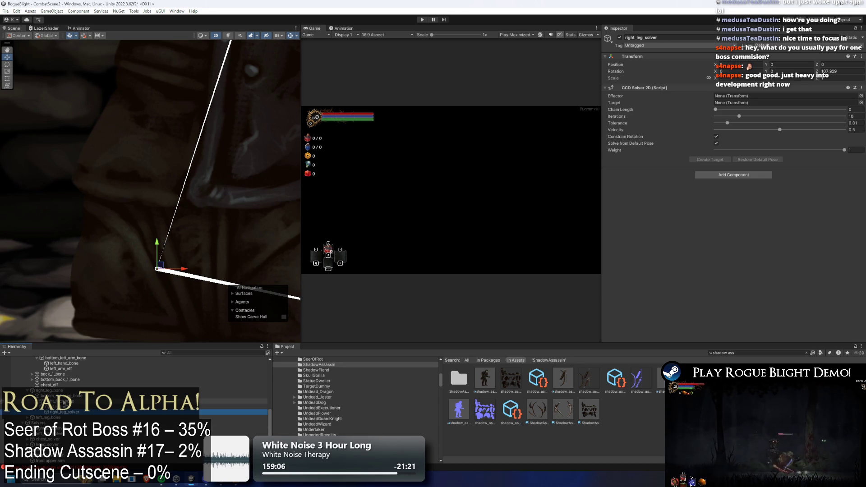
mouse_move(56, 407)
left_mouse_down()
mouse_move(451, 270)
mouse_move(767, 96)
left_mouse_up()
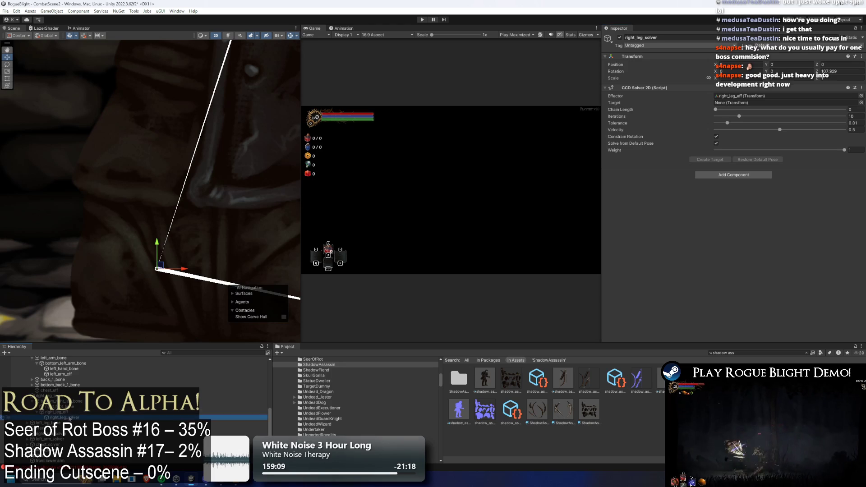
- Remove the missing solver entry from right_leg_eff's IK Manager 2D list
left_click(68, 415)
left_click(68, 412)
right_click(649, 88)
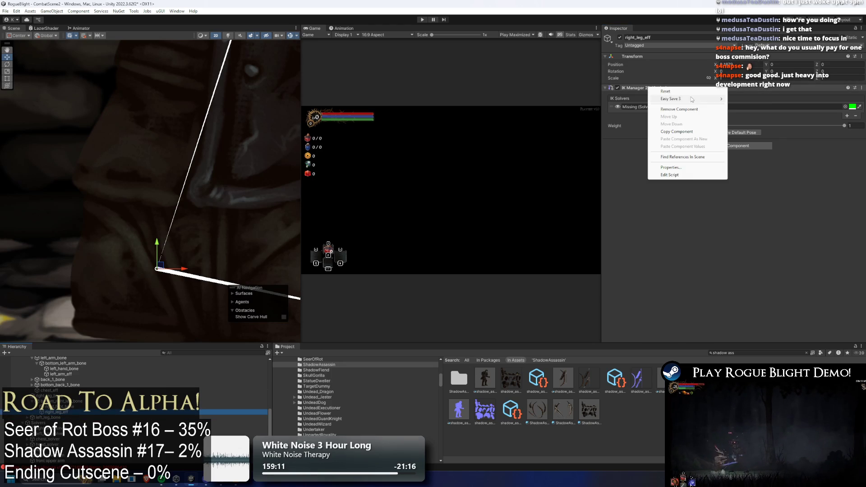
key("Escape")
right_click(696, 106)
left_click(722, 113)
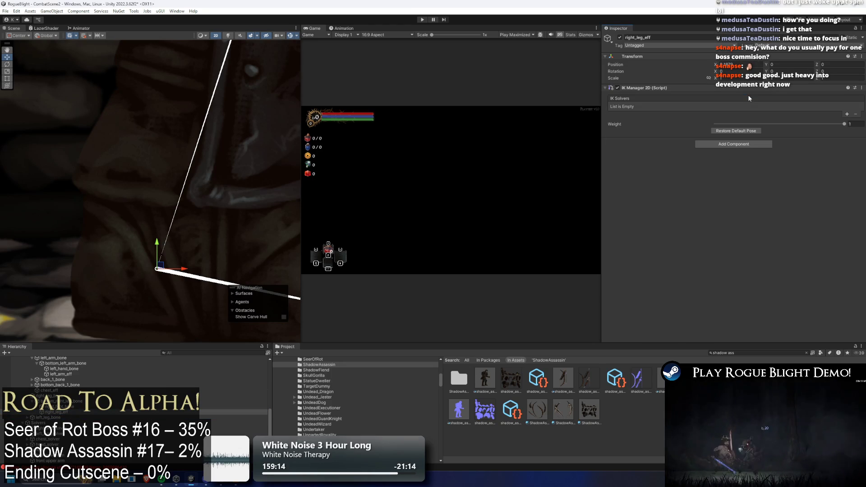
- Add a Limb solver named right_leg_solver with right_leg_eff as effector and a generated target
left_click(846, 115)
left_click(825, 133)
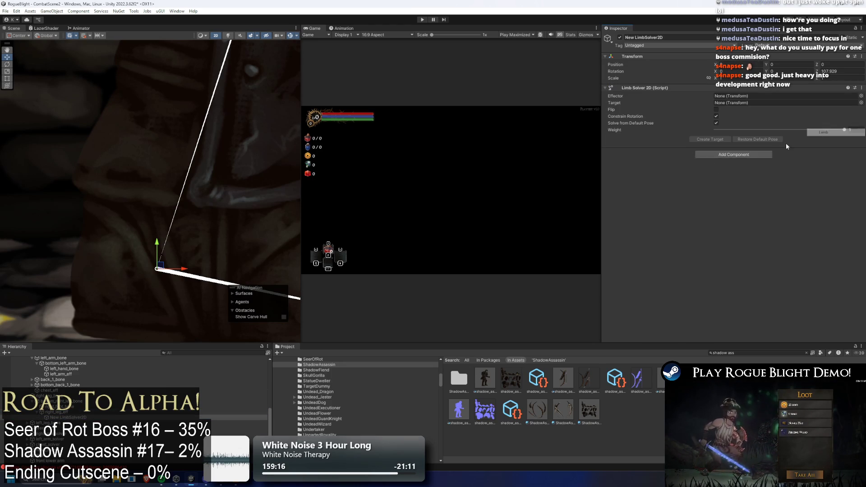
right_click(61, 418)
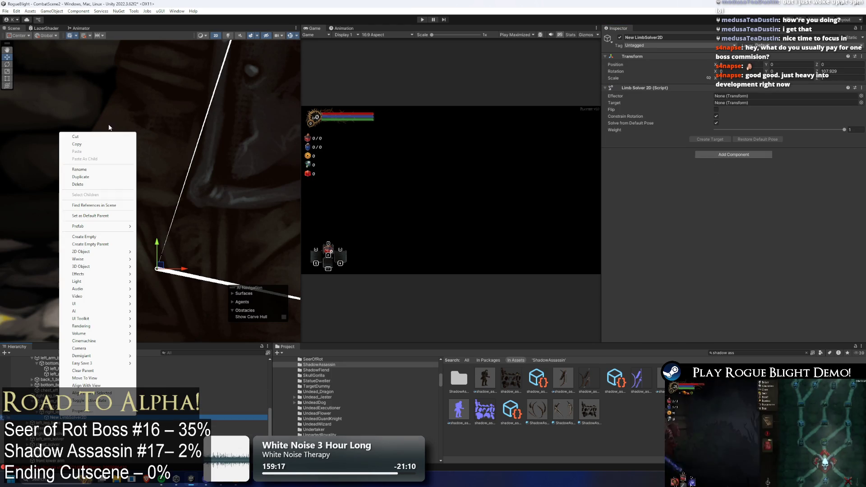
left_click(73, 168)
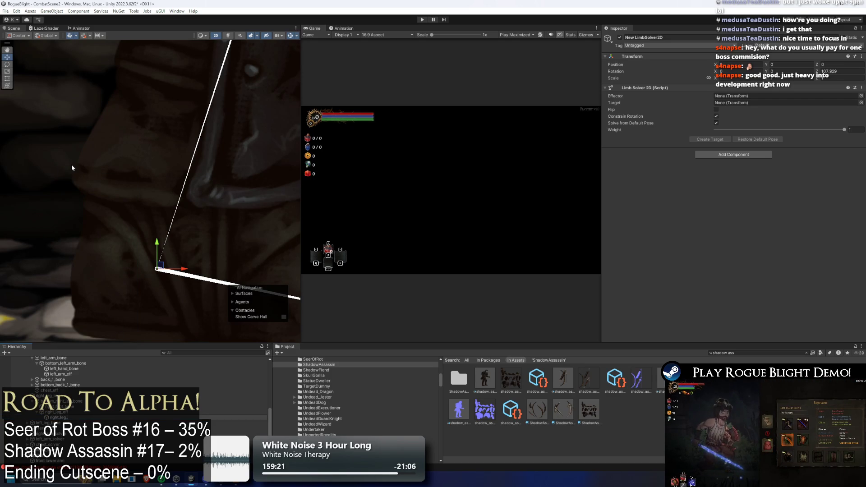
type("solver")
key("Return")
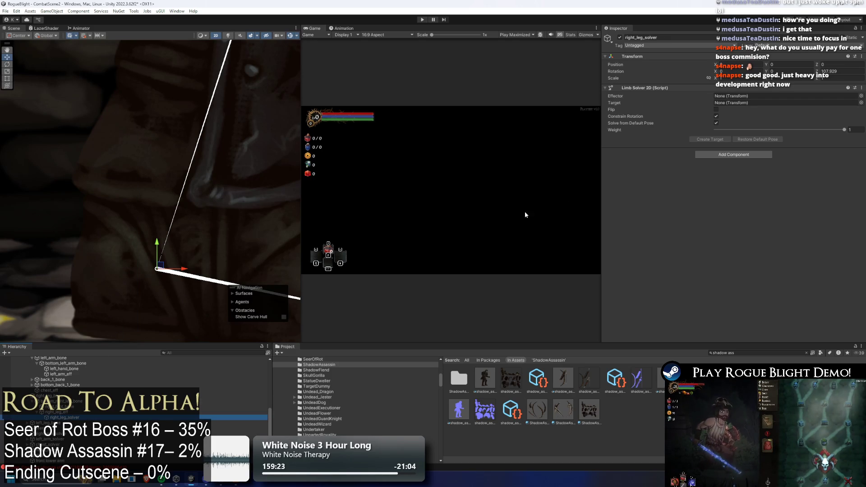
left_click_drag(58, 418, 740, 96)
scroll(54, 397, "down", 2)
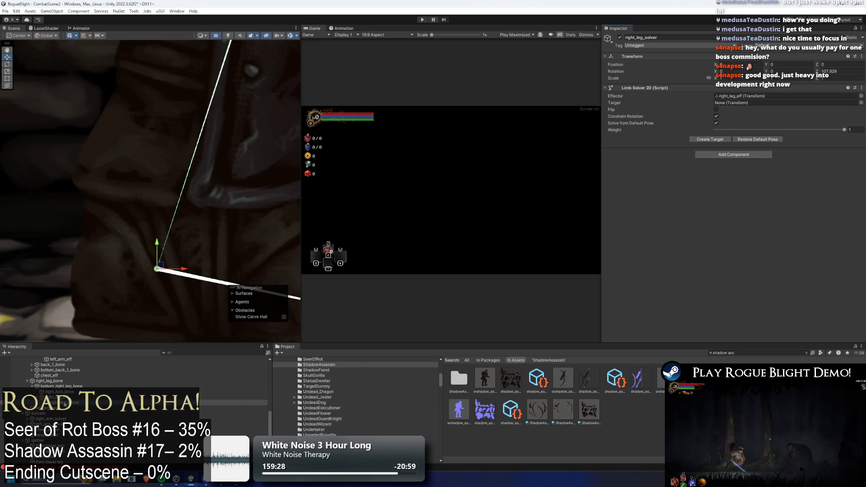
left_click_drag(46, 419, 47, 419)
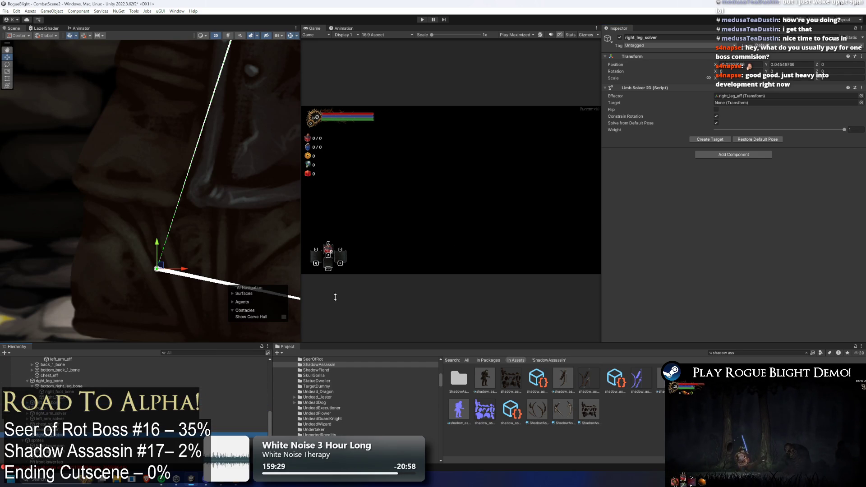
left_click(711, 140)
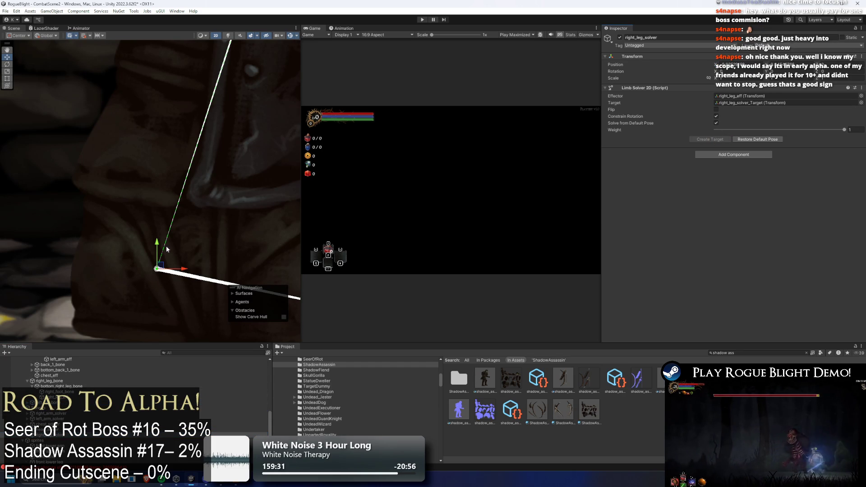
scroll(167, 249, "down", 5)
- Create an empty left_leg_eff under bottom_left_leg_bone and position it on the foot joint
left_click(140, 178)
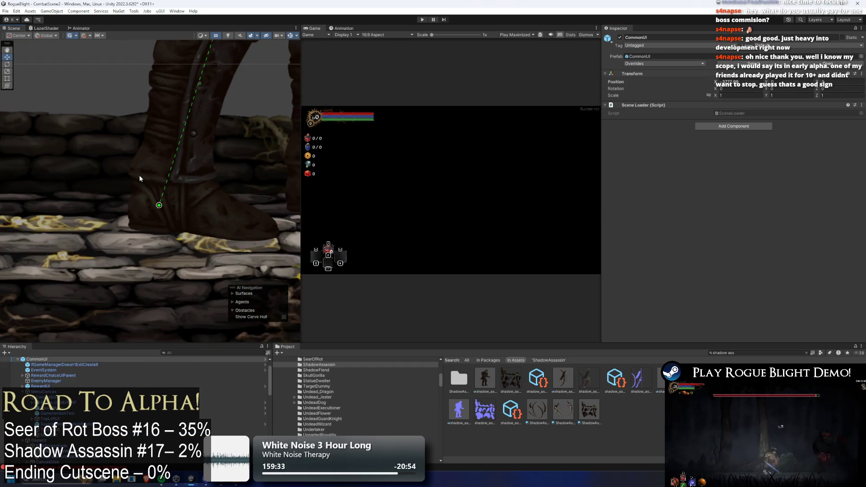
scroll(140, 178, "up", 3)
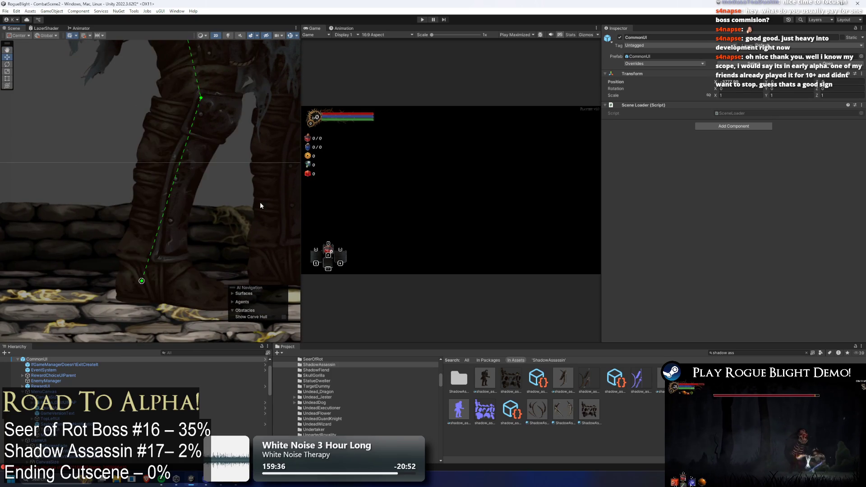
scroll(204, 204, "down", 2)
left_click(205, 207)
left_click(206, 215)
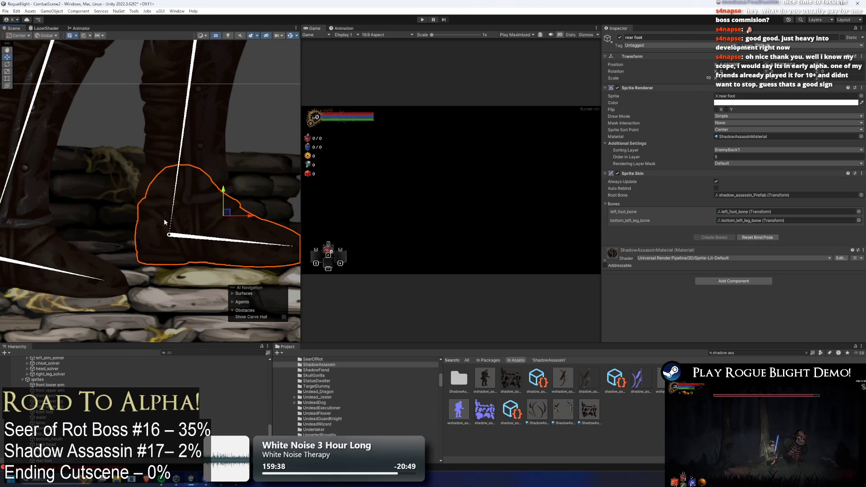
left_click(170, 220)
right_click(66, 400)
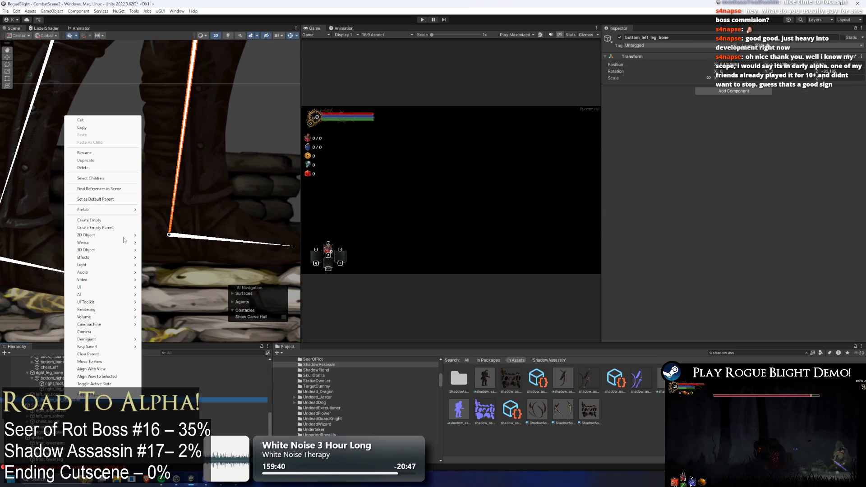
left_click(108, 220)
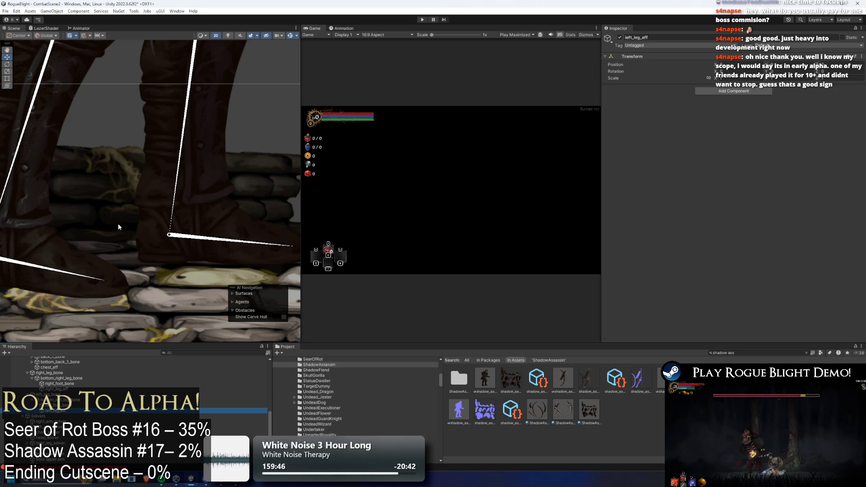
key("Return")
key("f")
left_click_drag(188, 119, 164, 315)
scroll(141, 324, "up", 5)
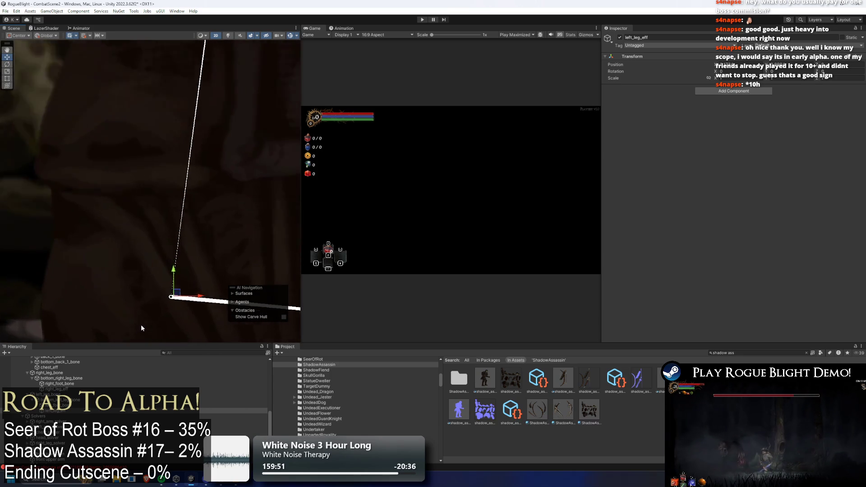
left_click_drag(187, 287, 176, 288)
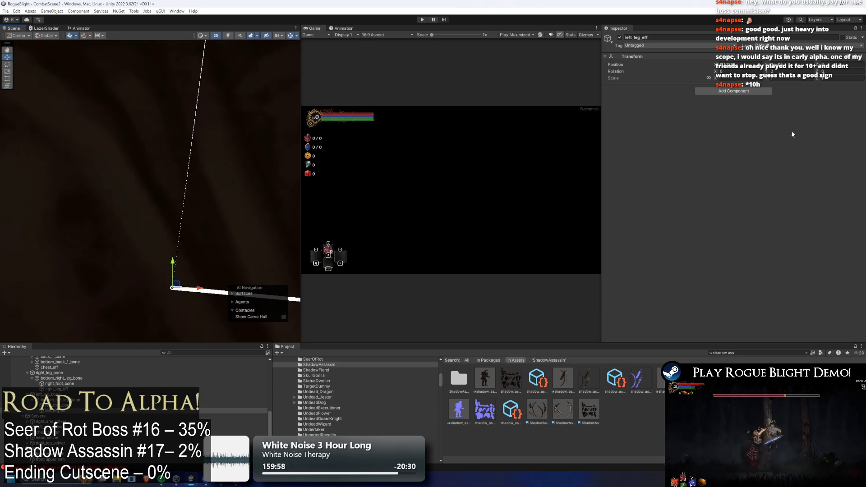
- Add an IK Manager 2D with a Limb solver to left_leg_eff and begin renaming the solver
left_click(734, 91)
left_click(726, 109)
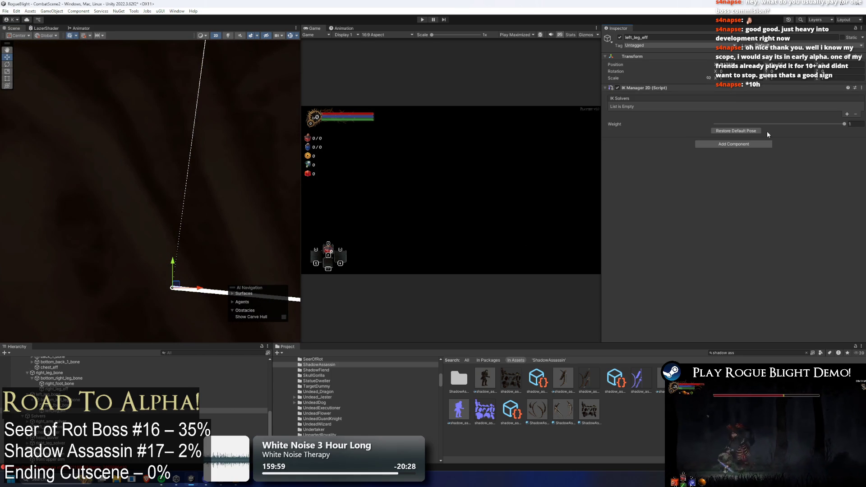
left_click(847, 114)
left_click(826, 132)
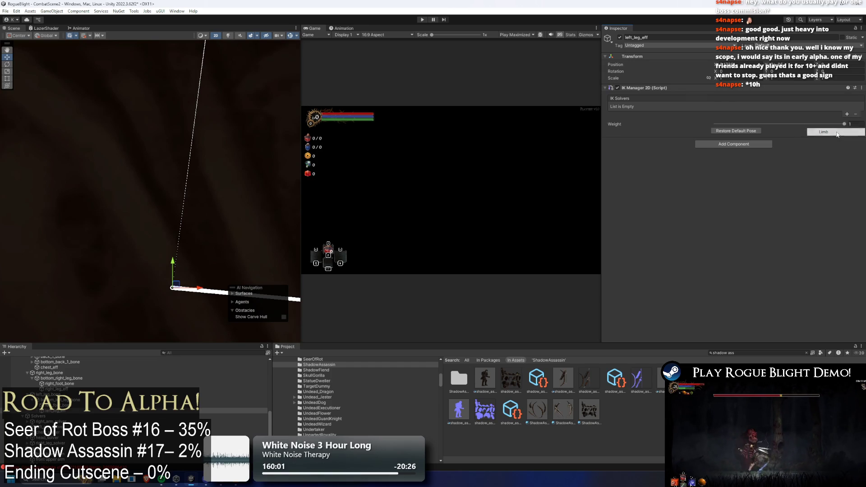
right_click(84, 416)
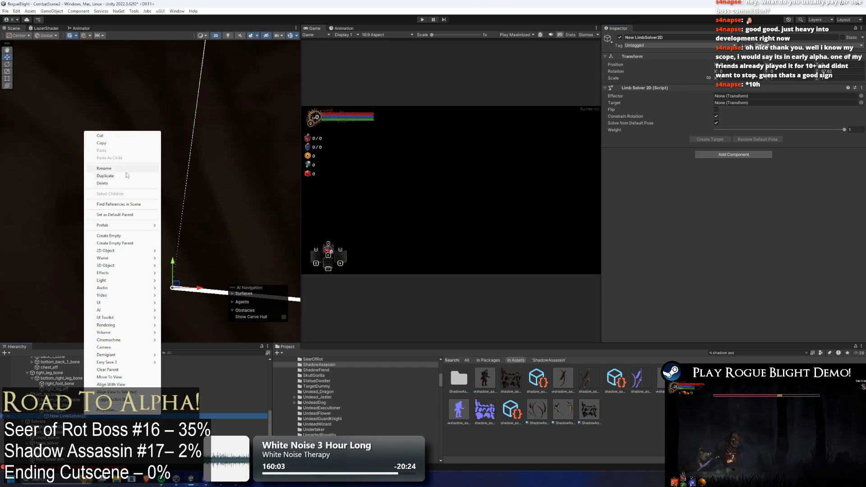
left_click(128, 171)
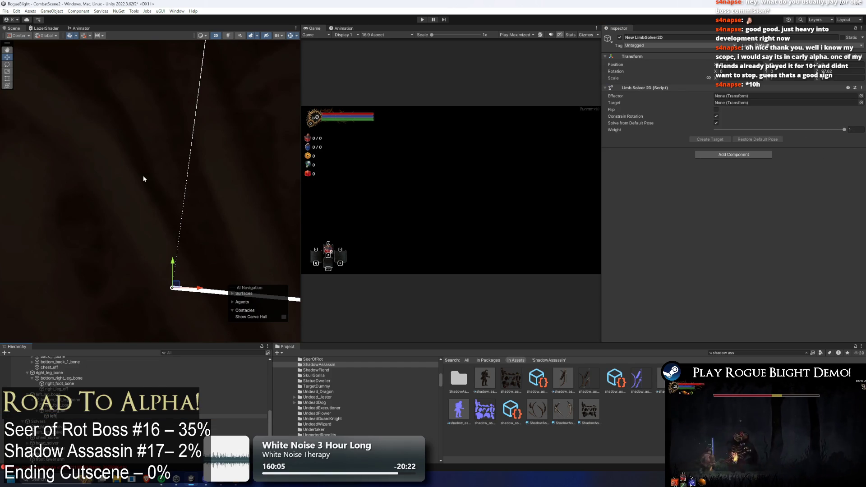
type("_leg_solver")
- Name the solver left_leg_solver, use left_leg_eff as its effector, and create left_leg_solver_Target
key("Return")
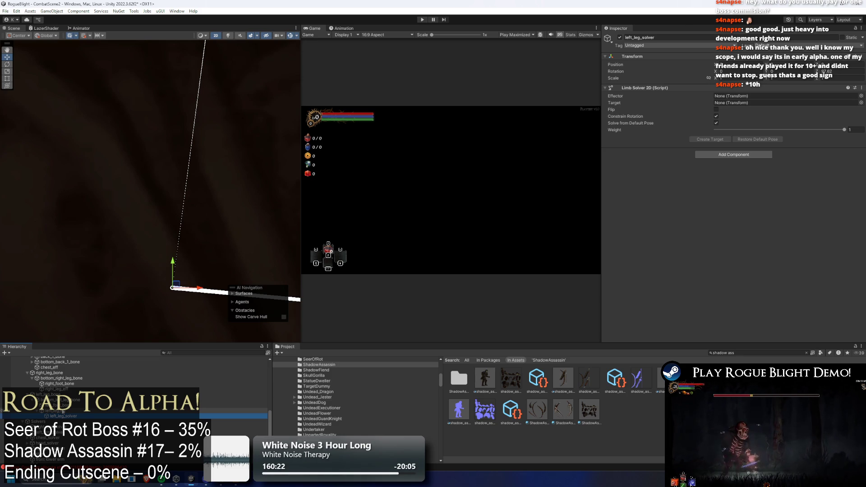
mouse_move(62, 411)
left_mouse_down()
mouse_move(767, 102)
mouse_move(766, 95)
left_mouse_up()
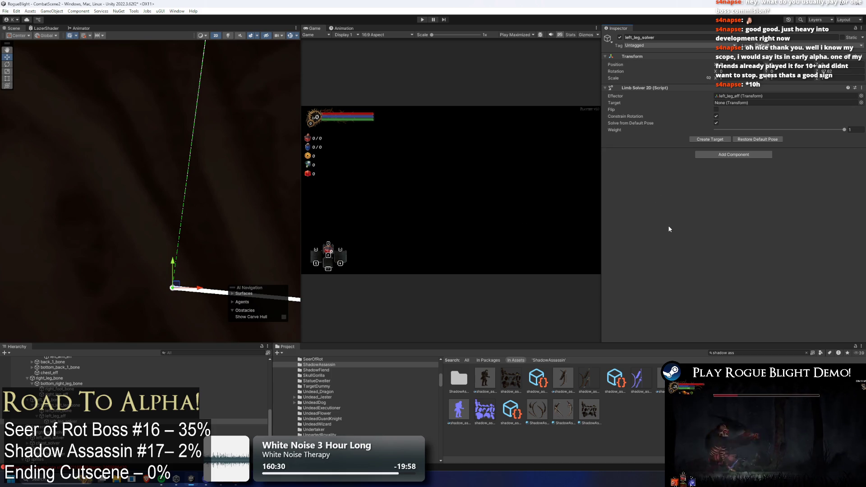
left_click(712, 139)
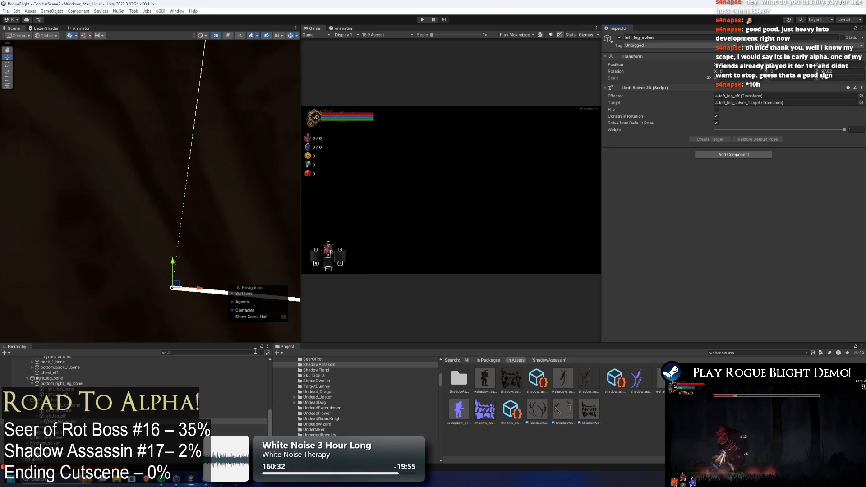
scroll(44, 422, "down", 3)
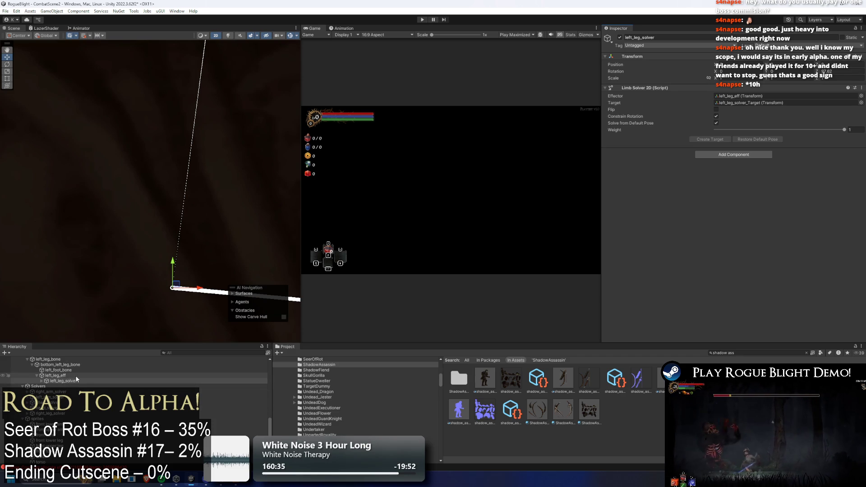
left_click(72, 380)
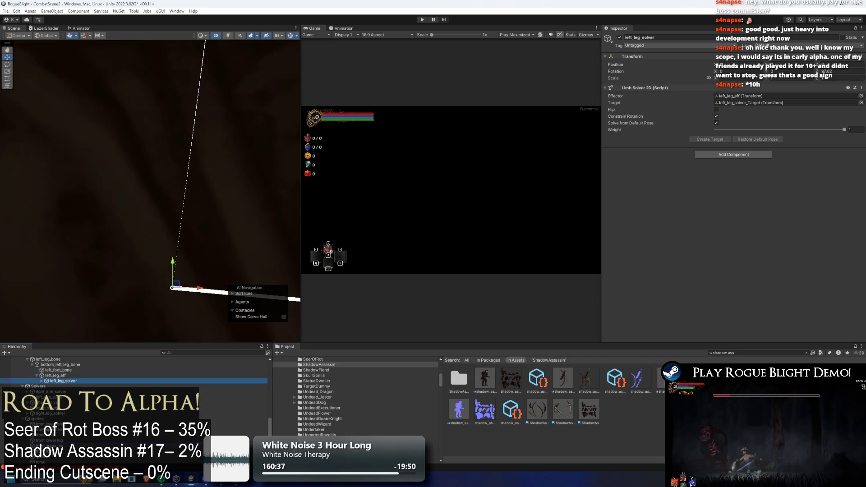
scroll(90, 374, "down", 4)
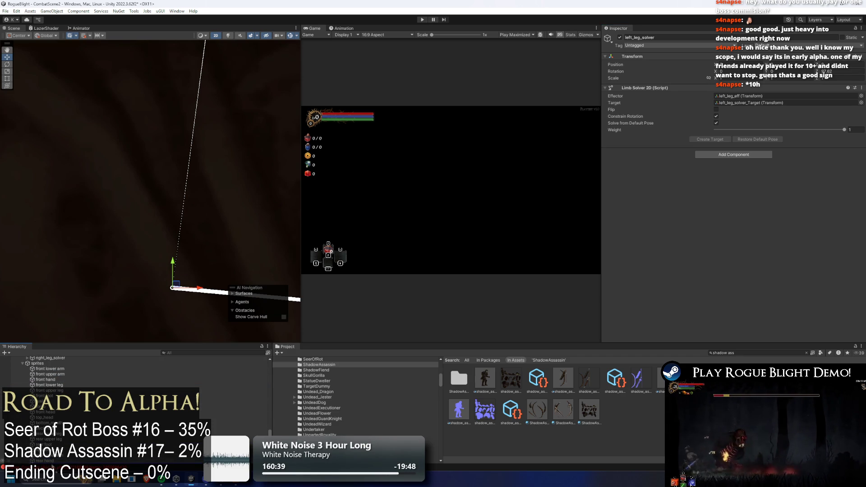
scroll(52, 396, "up", 4)
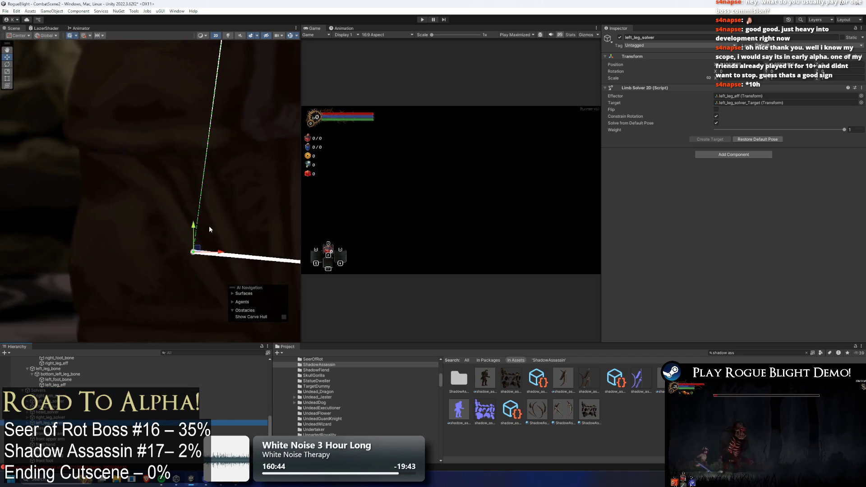
scroll(210, 226, "down", 10)
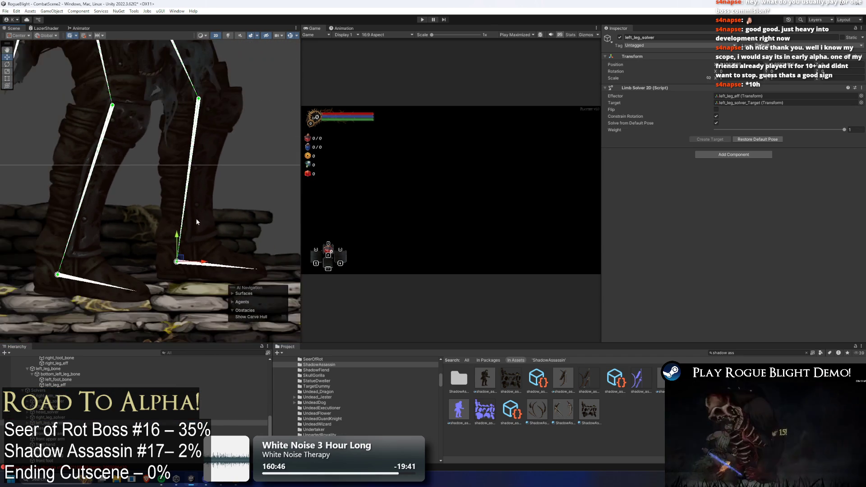
- Test the leg rig by dragging the right leg's IK target to new poses
scroll(197, 222, "down", 3)
left_click(204, 239)
left_click_drag(203, 239, 203, 198)
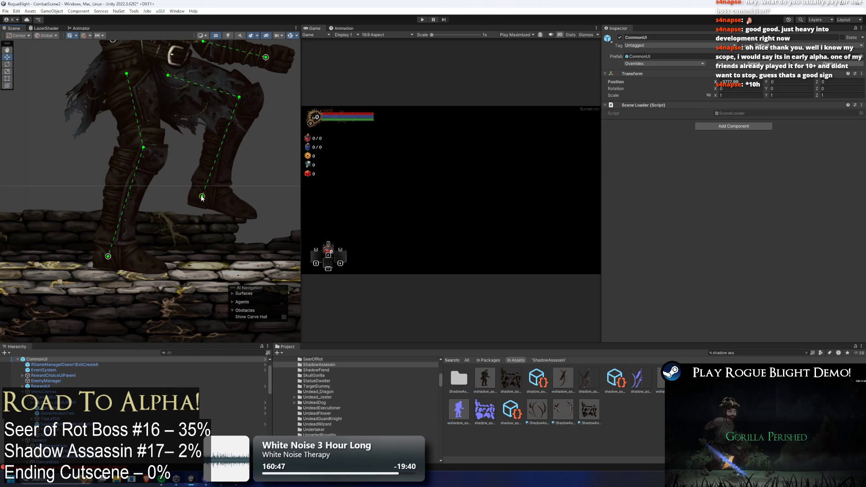
left_click(199, 244)
scroll(197, 248, "up", 2)
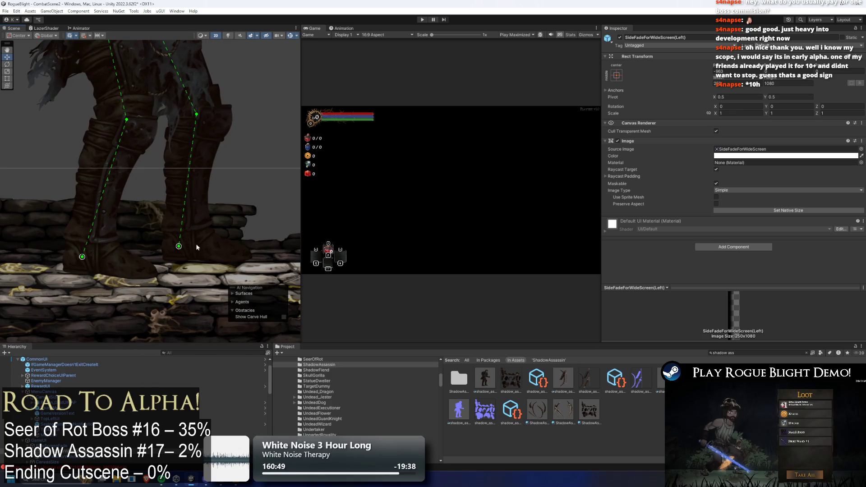
left_click_drag(177, 247, 204, 175)
scroll(83, 261, "up", 2)
- Create an empty left_foot_eff under right_foot_bone and place it just past the toe tip
left_click(84, 259)
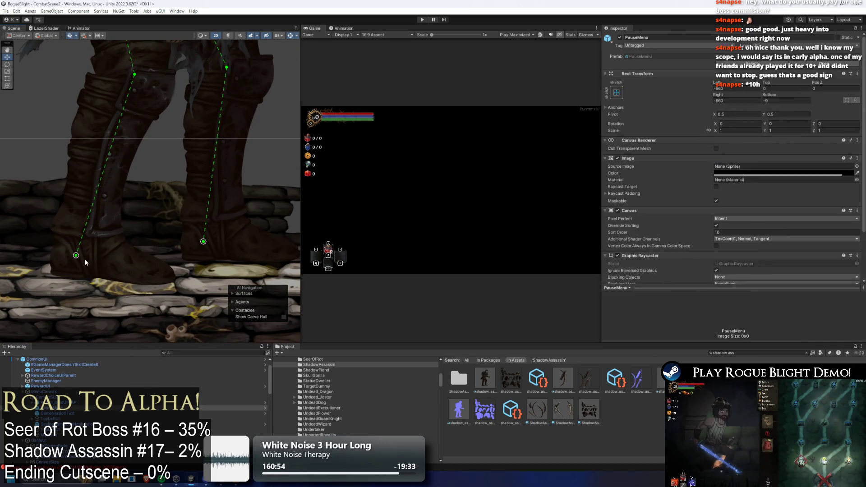
left_click(113, 264)
right_click(60, 360)
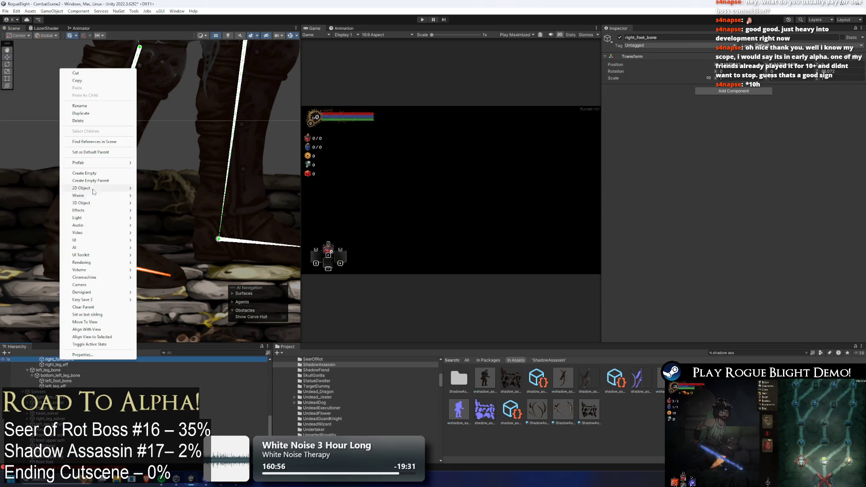
left_click(90, 173)
type("lef")
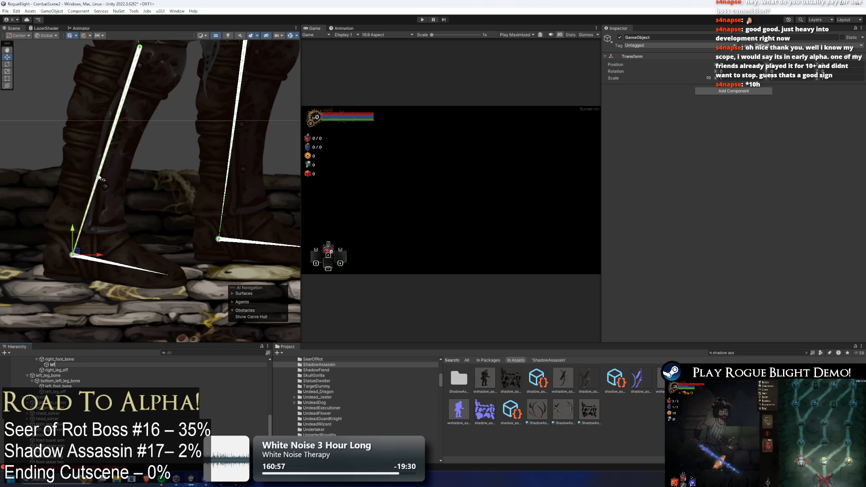
type("t_foot_eff")
key("Return")
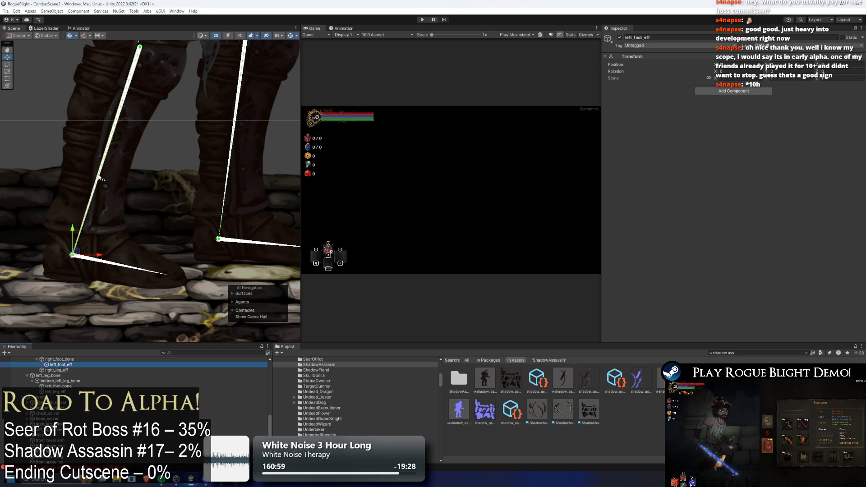
scroll(42, 245, "up", 2)
left_click_drag(91, 255, 253, 292)
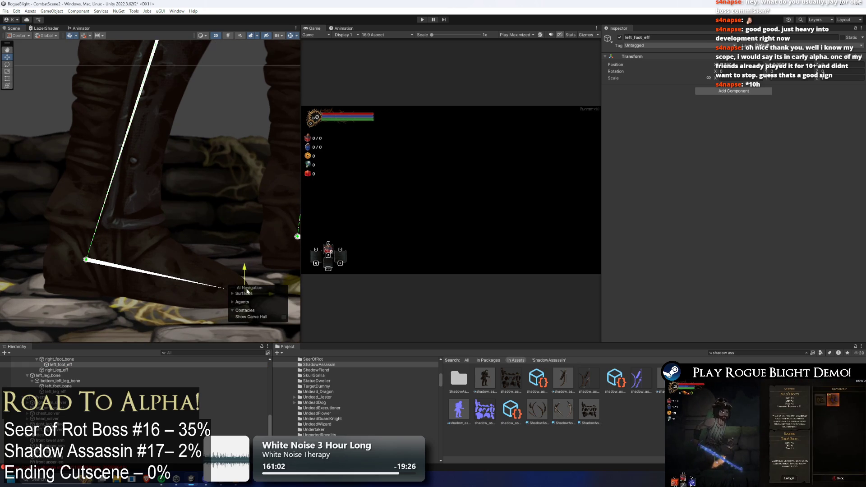
scroll(131, 214, "up", 2)
left_click_drag(131, 215, 140, 216)
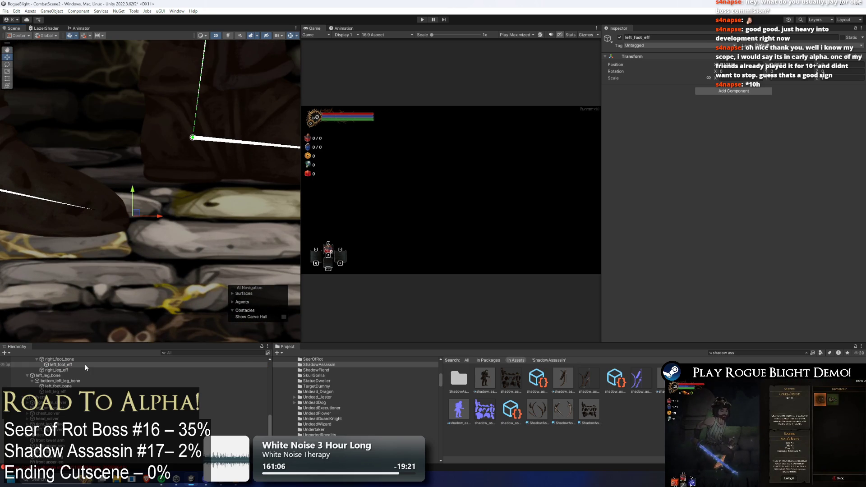
- Add an IK Manager 2D with a Chain (CCD) solver using left_foot_eff as effector
left_click(733, 90)
key("Return")
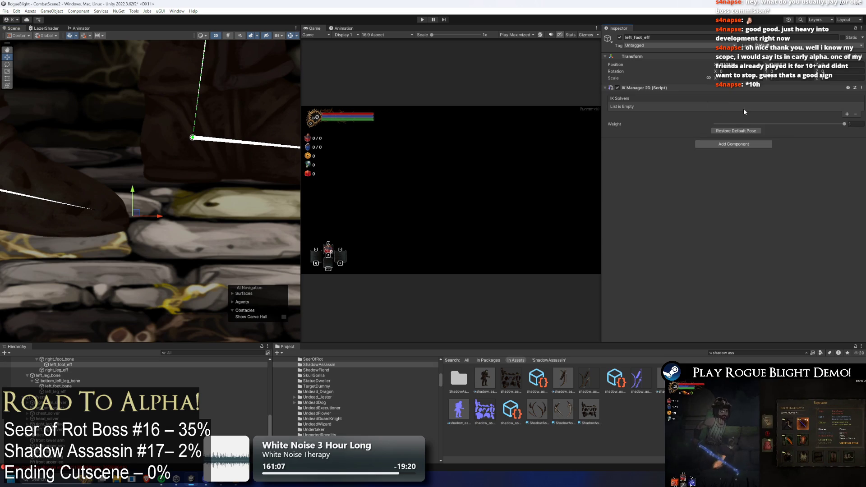
left_click(848, 118)
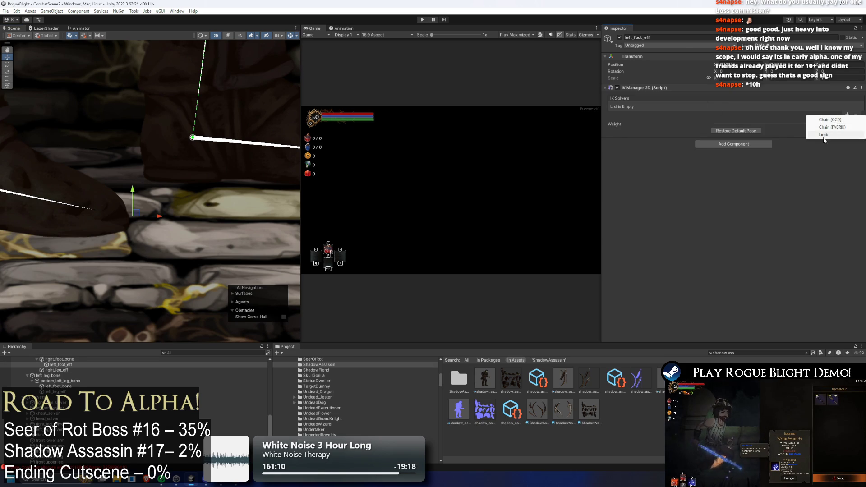
left_click(835, 134)
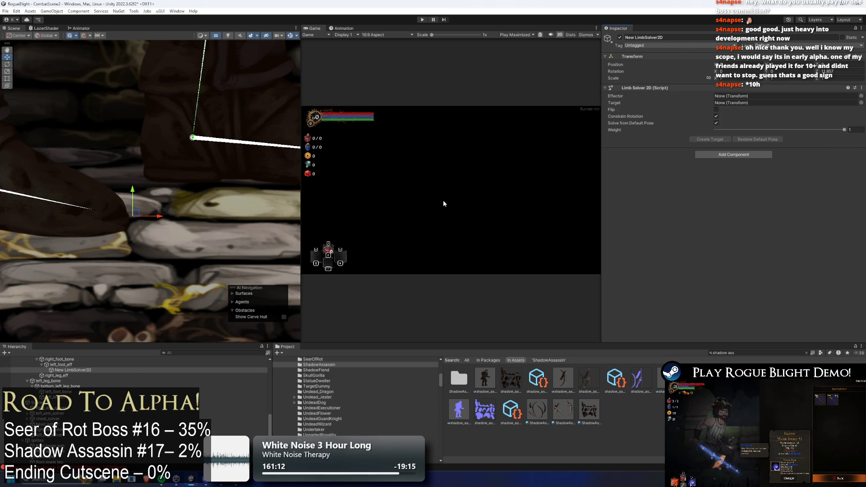
key("ctrl+z")
left_click(848, 118)
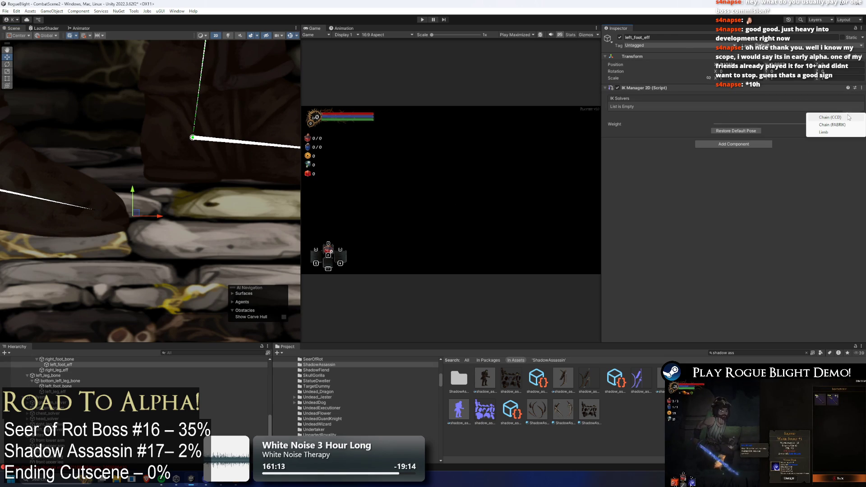
left_click(835, 121)
mouse_move(69, 366)
left_mouse_down()
mouse_move(135, 356)
mouse_move(635, 166)
left_mouse_up()
left_click_drag(755, 108, 760, 95)
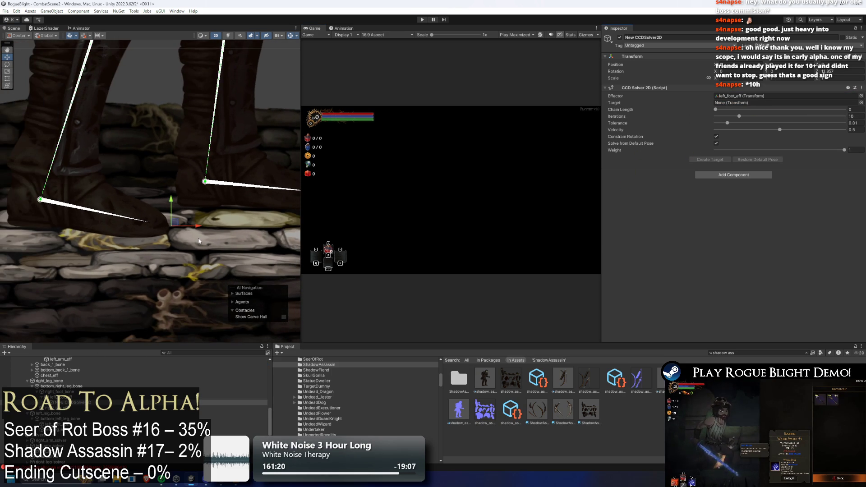
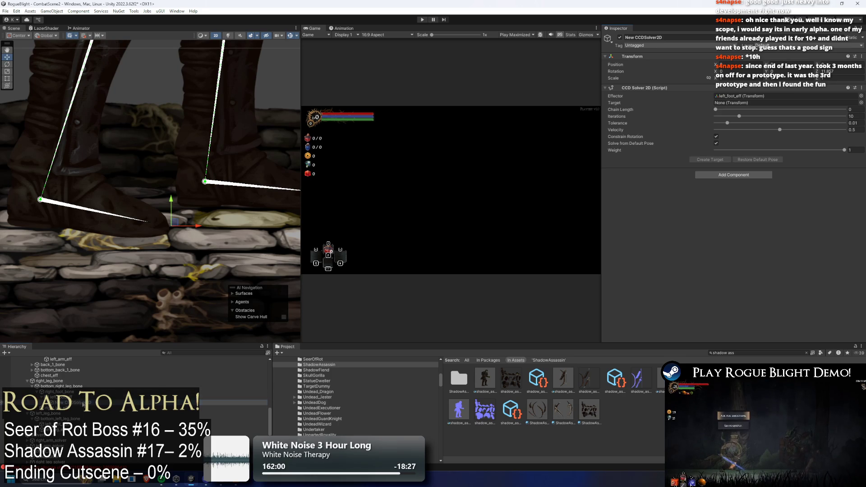
- Rename the new CCD solver left_foot_solver, set its chain length to 2, and create its target
right_click(79, 400)
left_click(119, 161)
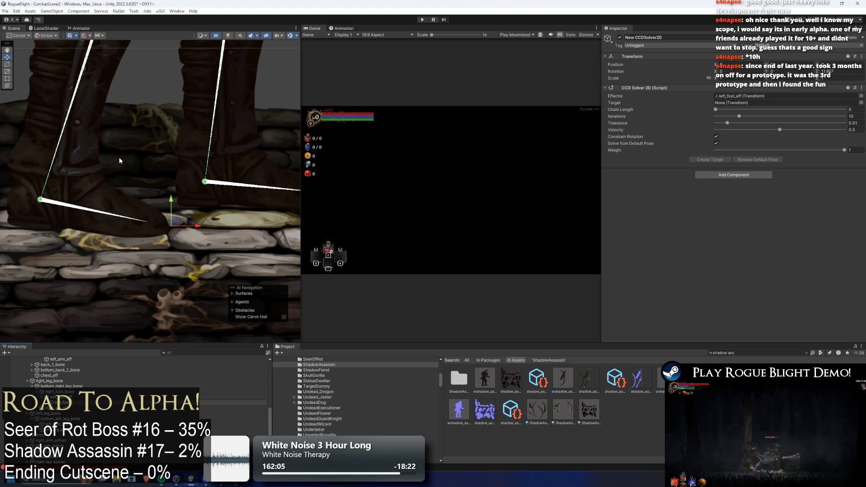
type("er")
key("Return")
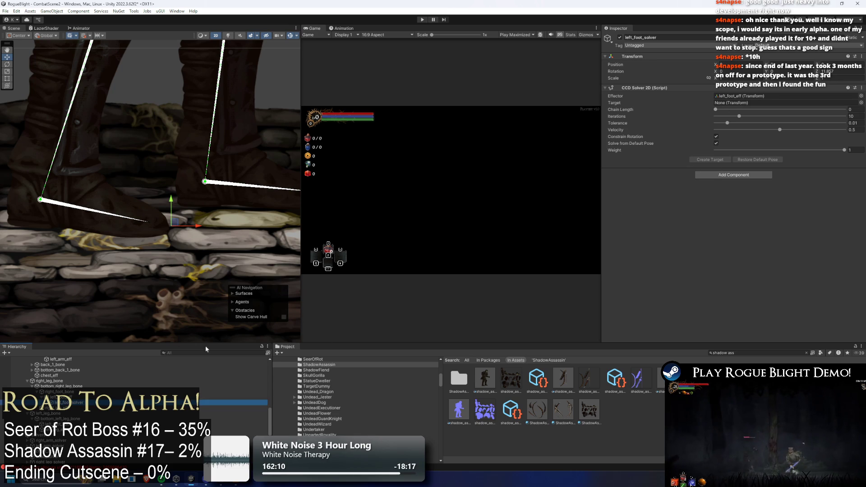
left_click_drag(740, 110, 752, 112)
left_click(710, 160)
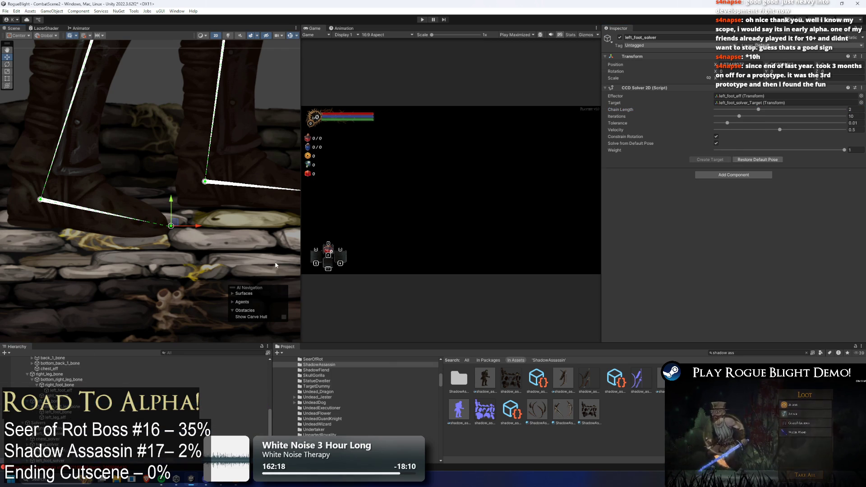
left_click(198, 241)
scroll(190, 253, "down", 2)
- Drag the foot IK target sideways, up and back to the ground to test the leg bending
left_click(147, 304)
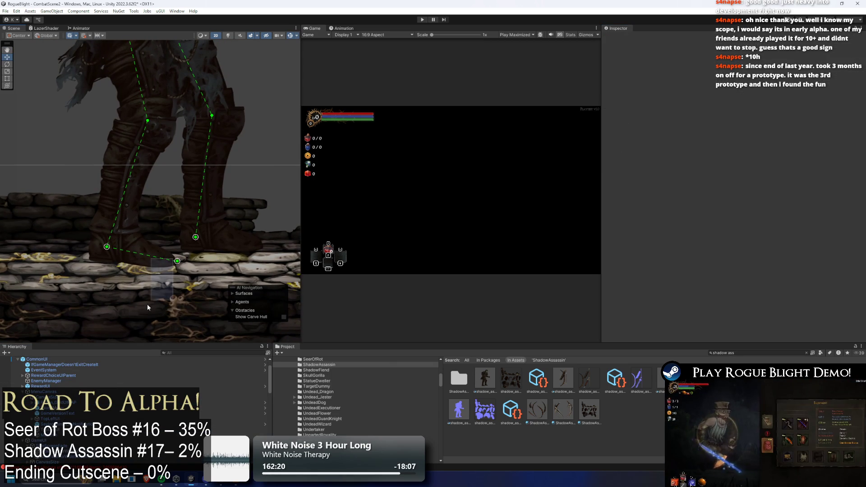
mouse_move(176, 265)
left_mouse_down()
mouse_move(118, 280)
mouse_move(104, 288)
mouse_move(174, 271)
mouse_move(149, 275)
mouse_move(113, 307)
mouse_move(77, 307)
mouse_move(159, 297)
mouse_move(189, 265)
left_mouse_up()
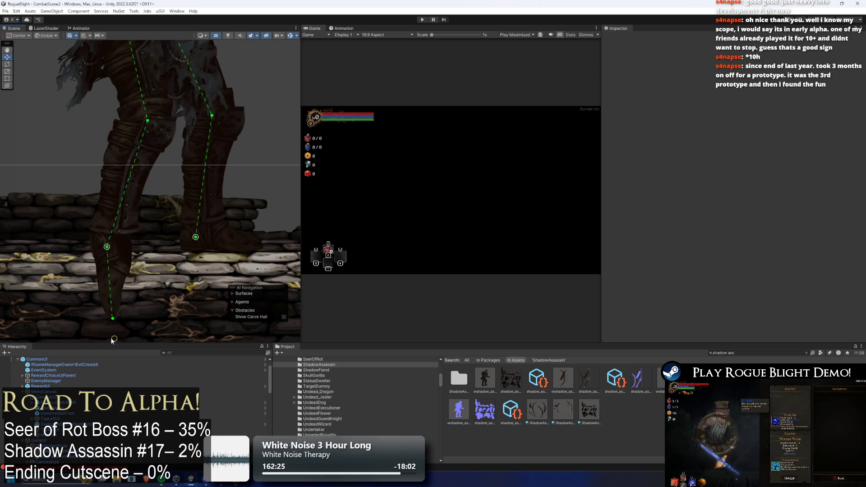
left_click_drag(187, 271, 180, 253)
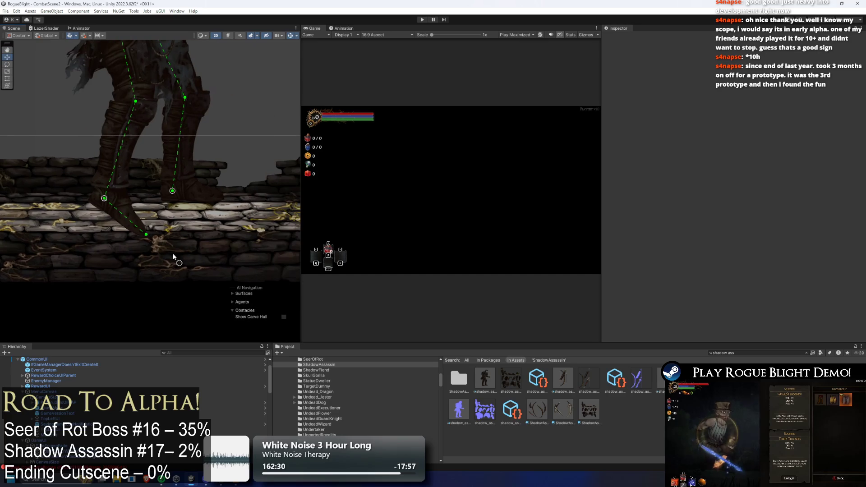
left_click_drag(220, 211, 227, 157)
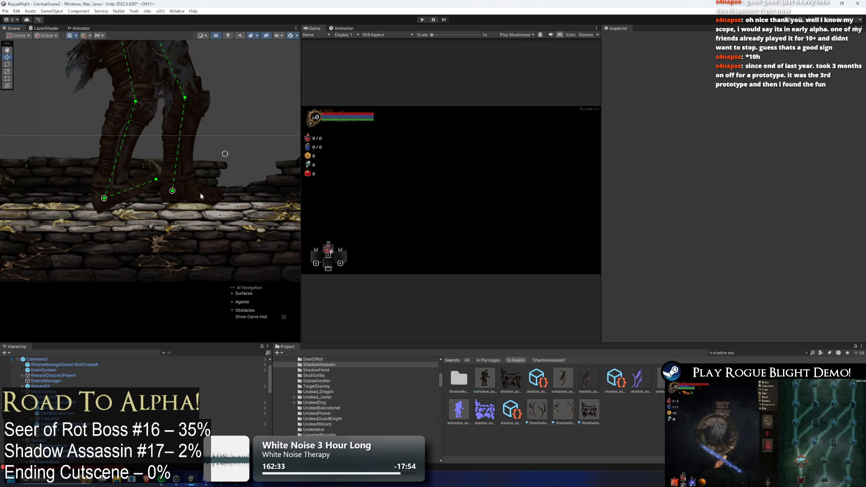
left_click_drag(201, 196, 256, 228)
- Open shadow_assassin_art in the Skinning Editor and select the lower leg sprite
left_click(486, 379)
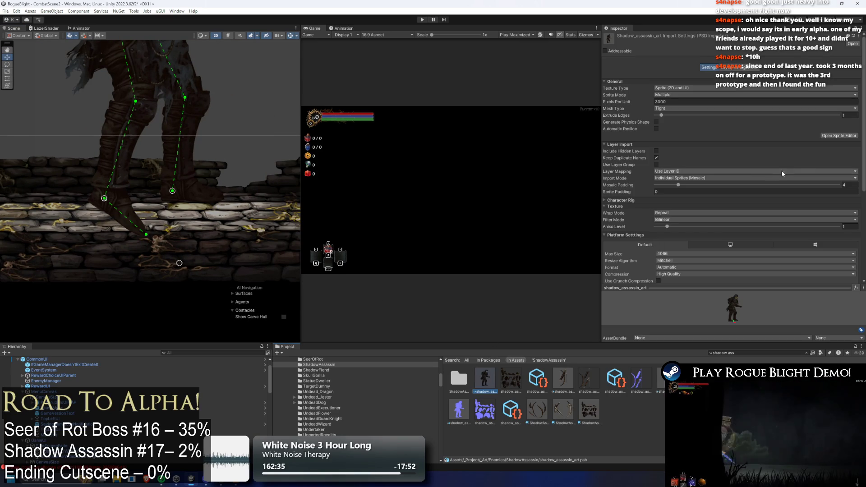
left_click(855, 137)
left_click(18, 13)
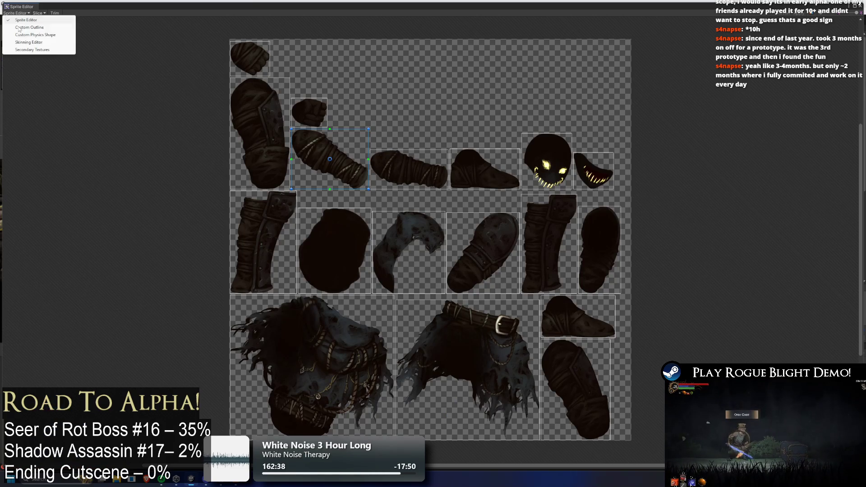
left_click(29, 42)
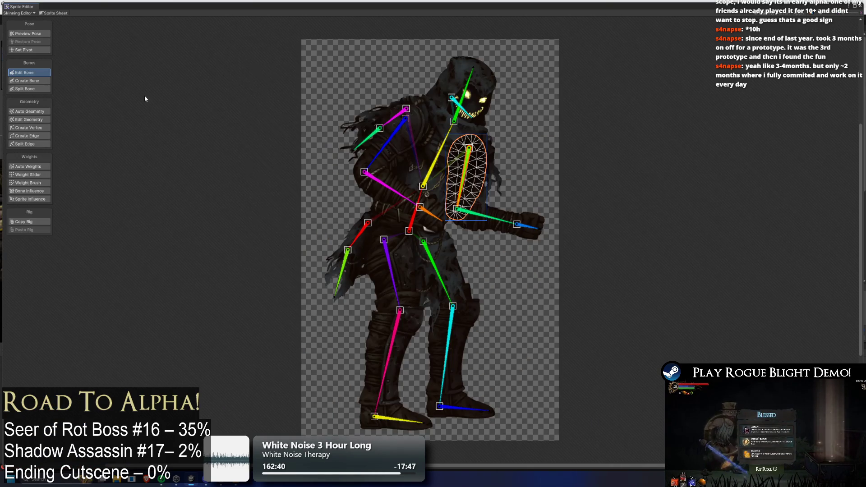
scroll(348, 304, "up", 4)
left_click(346, 301)
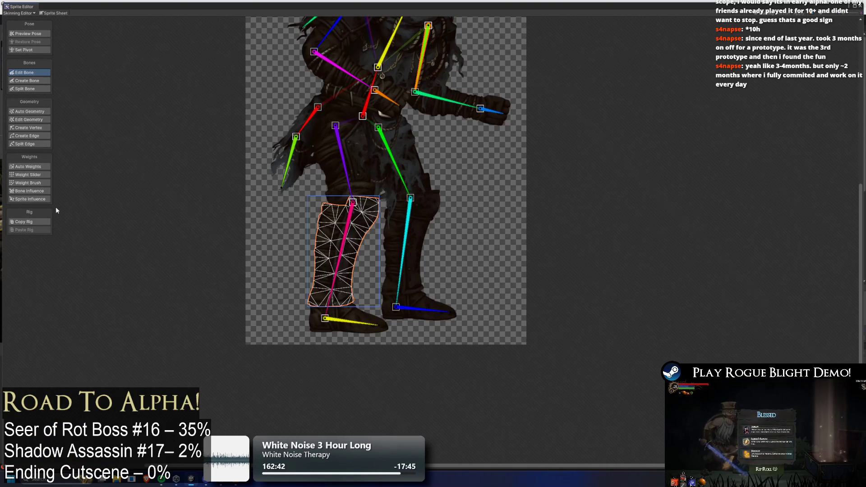
- Paint foot bone influence onto the lower leg's bottom and right edges near the boot
left_click(28, 183)
scroll(368, 279, "up", 3)
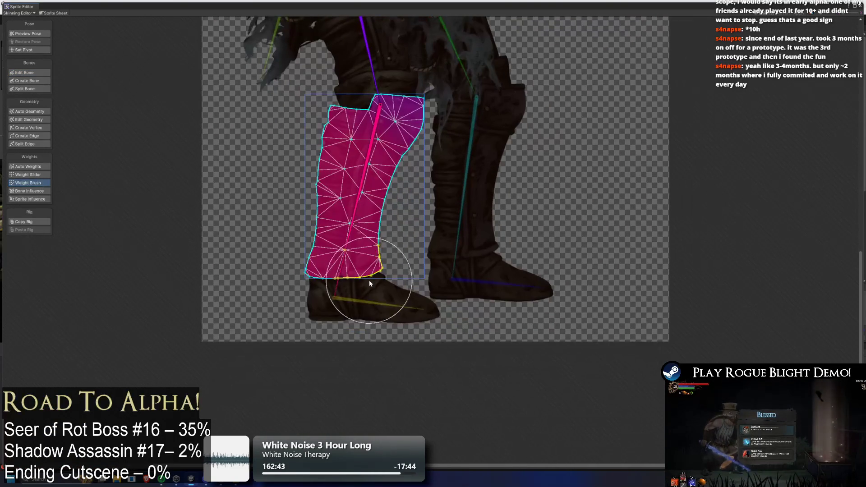
left_click(335, 302)
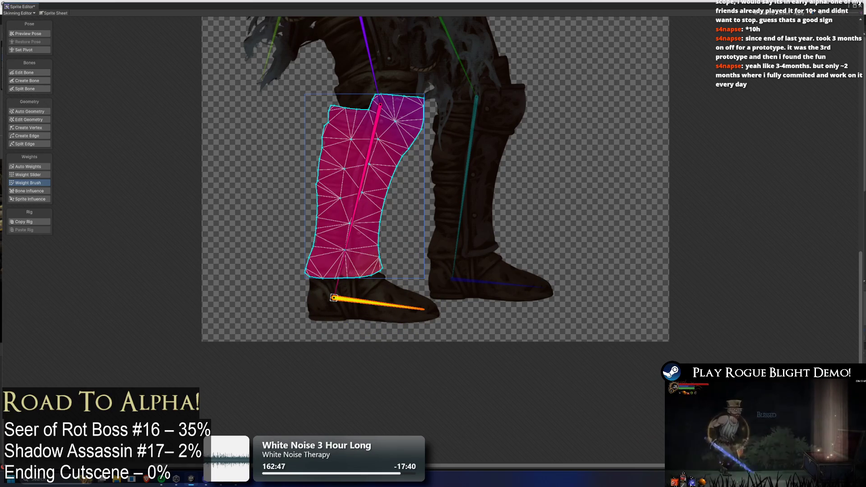
left_click_drag(407, 308, 403, 290)
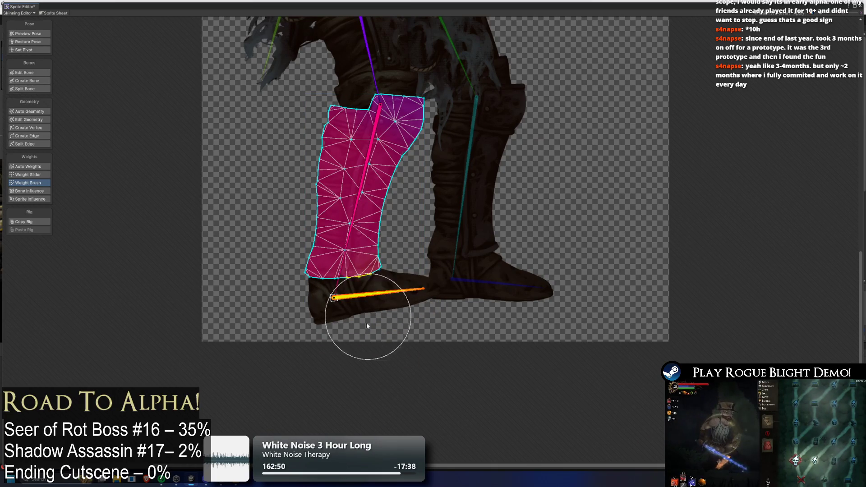
mouse_move(367, 326)
left_mouse_down()
mouse_move(401, 308)
mouse_move(368, 309)
mouse_move(367, 288)
mouse_move(319, 300)
mouse_move(497, 315)
left_mouse_up()
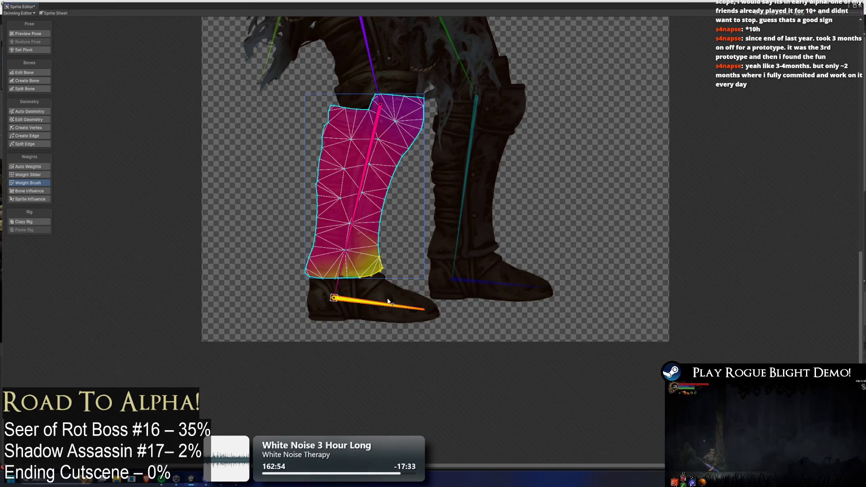
left_click_drag(389, 302, 370, 340)
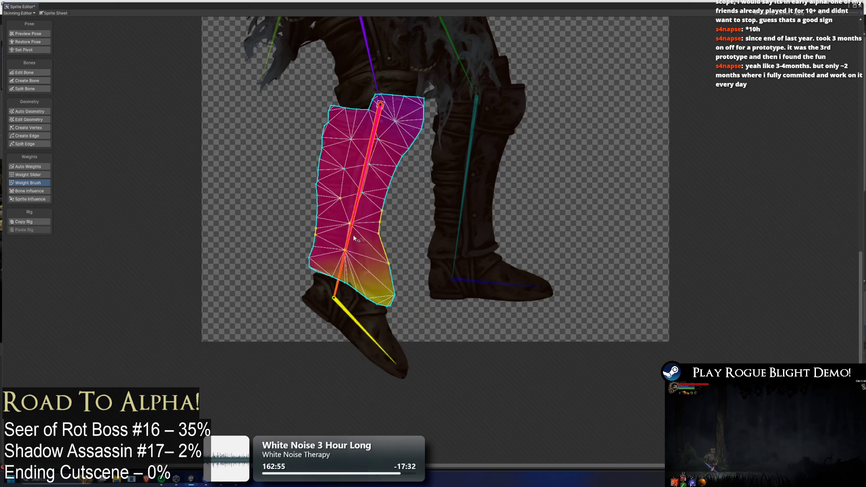
mouse_move(354, 239)
left_mouse_down()
mouse_move(402, 242)
mouse_move(388, 232)
mouse_move(398, 257)
mouse_move(388, 234)
mouse_move(404, 240)
mouse_move(404, 254)
mouse_move(424, 252)
mouse_move(432, 304)
left_mouse_up()
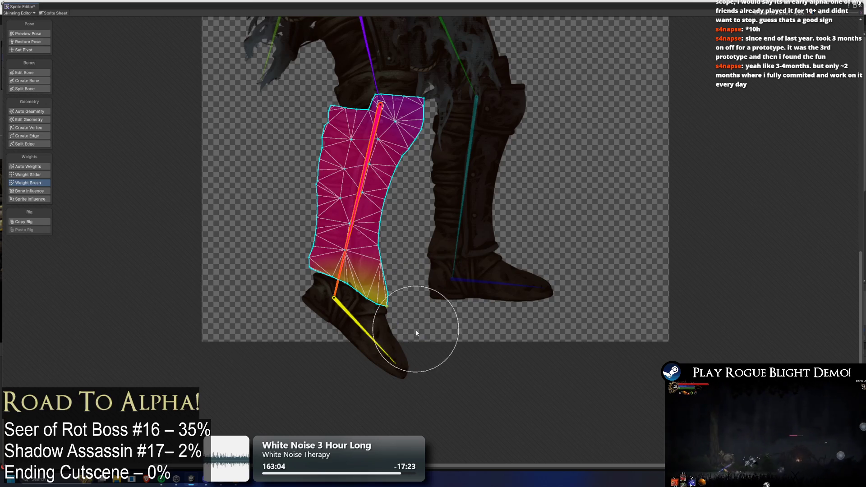
mouse_move(419, 337)
left_mouse_down()
mouse_move(371, 344)
mouse_move(348, 329)
left_mouse_up()
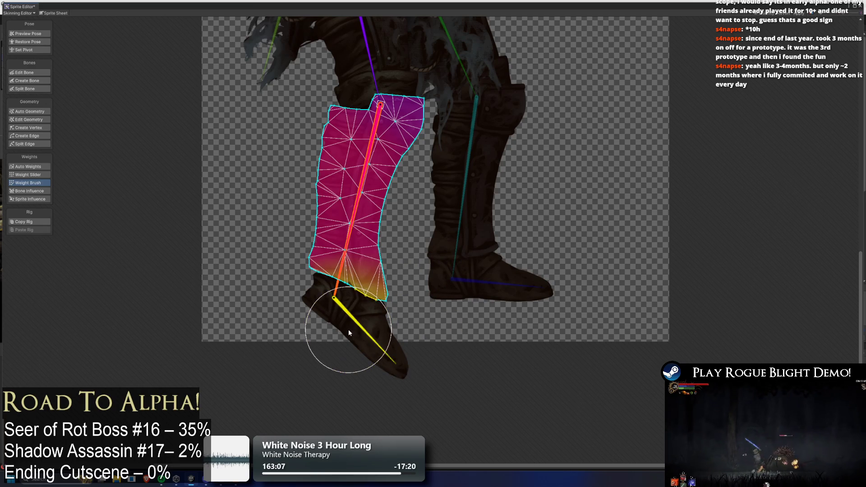
- Preview poses by swinging both feet down to check the leg deformation
left_click(40, 35)
left_click(241, 176)
mouse_move(359, 318)
left_mouse_down()
mouse_move(370, 354)
mouse_move(349, 364)
mouse_move(356, 336)
mouse_move(391, 296)
mouse_move(347, 347)
mouse_move(382, 325)
mouse_move(352, 357)
mouse_move(344, 348)
mouse_move(359, 327)
left_mouse_up()
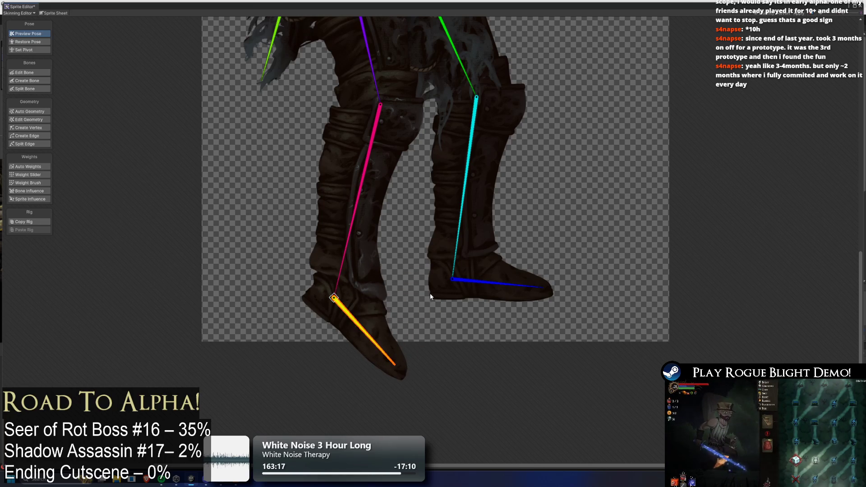
left_click_drag(537, 286, 501, 343)
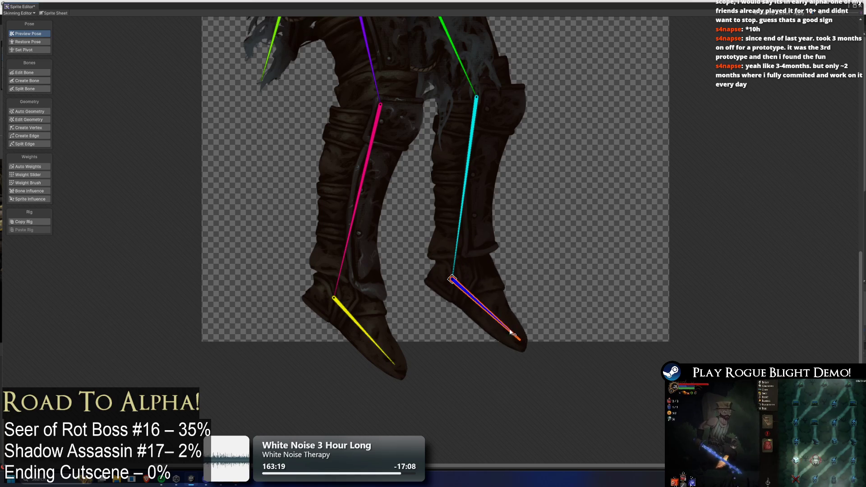
- Paint foot weight onto the other leg's lower part and test it with a preview pose
left_click(29, 183)
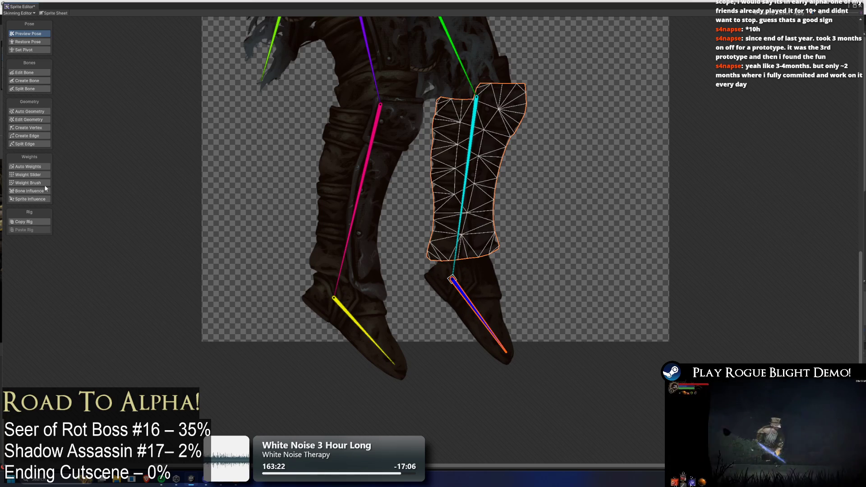
mouse_move(511, 279)
left_mouse_down()
mouse_move(505, 298)
mouse_move(515, 302)
mouse_move(483, 271)
mouse_move(493, 290)
mouse_move(486, 294)
left_mouse_up()
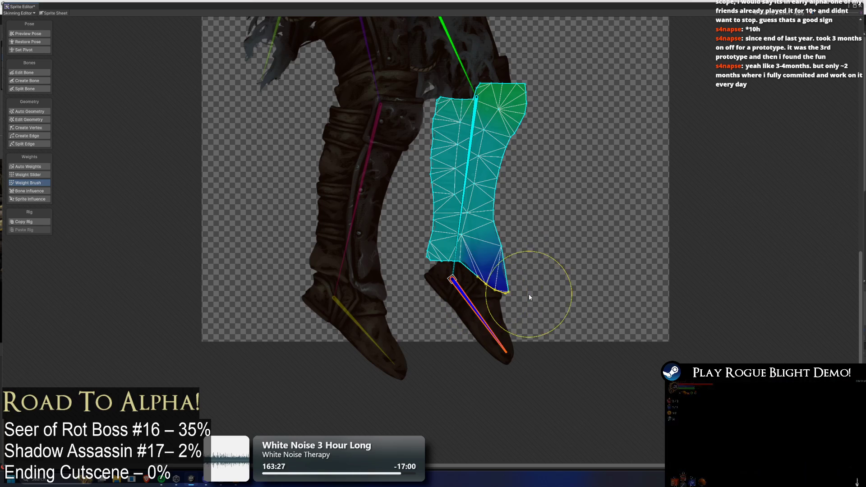
left_click(461, 212)
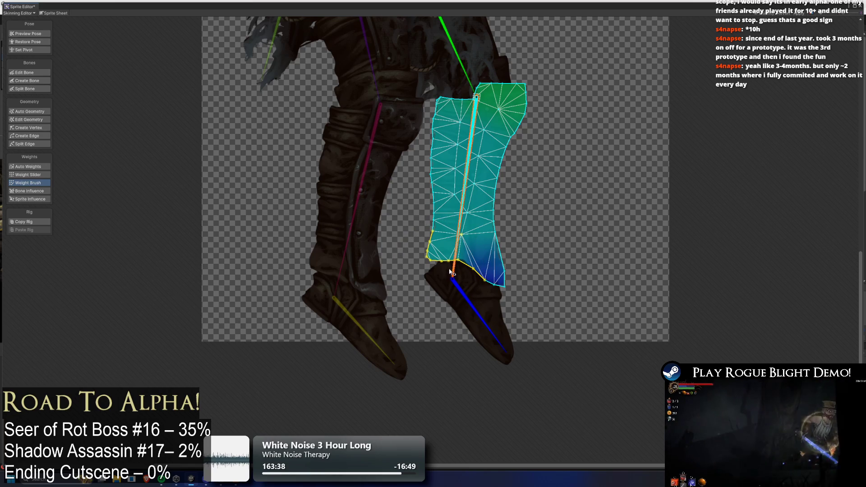
left_click(37, 32)
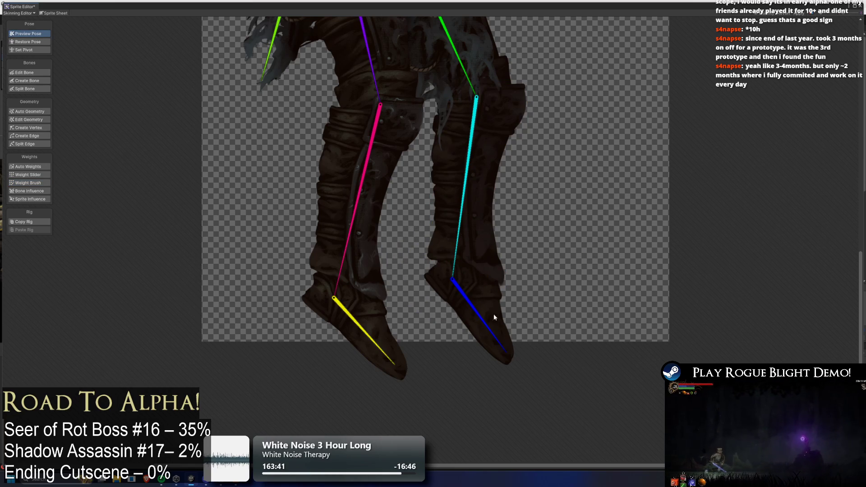
mouse_move(494, 313)
left_mouse_down()
mouse_move(535, 280)
mouse_move(521, 335)
left_mouse_up()
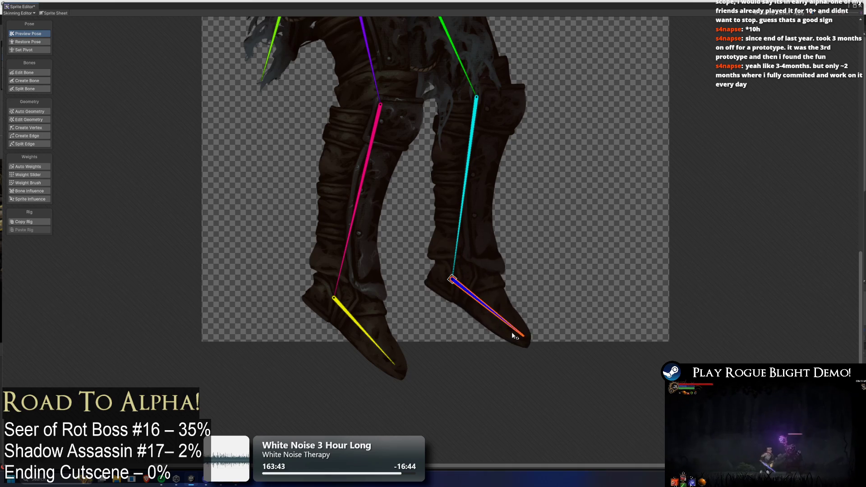
- Apply the rig and weight changes and close the Sprite Editor
scroll(596, 199, "down", 1)
left_click(803, 11)
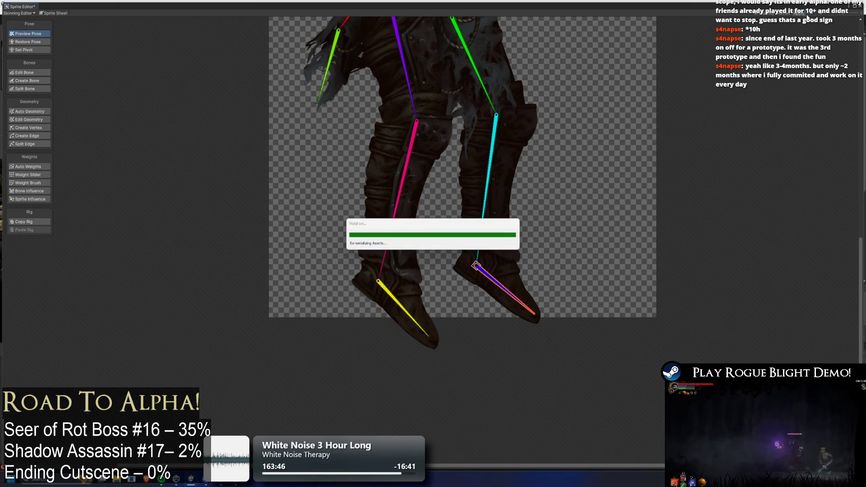
left_click(862, 7)
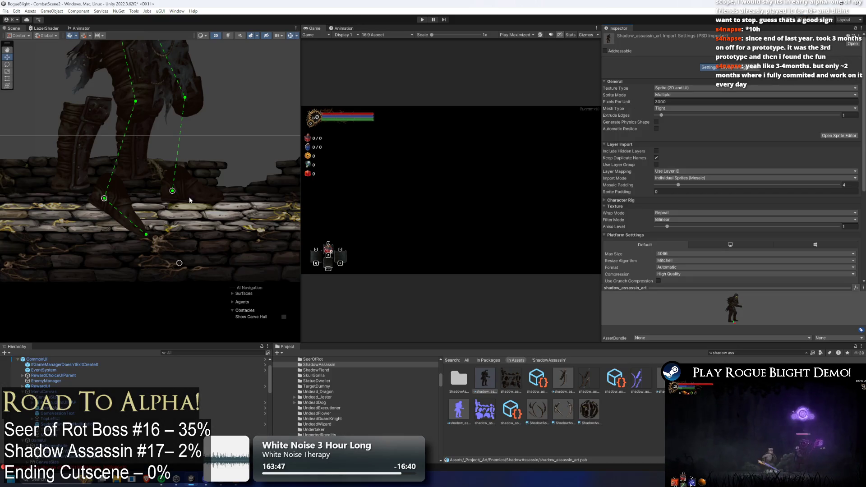
- Place a shadow_assassin prefab instance and copy its front lower leg Sprite Skin onto the Shadow Assassin's
left_click(93, 129)
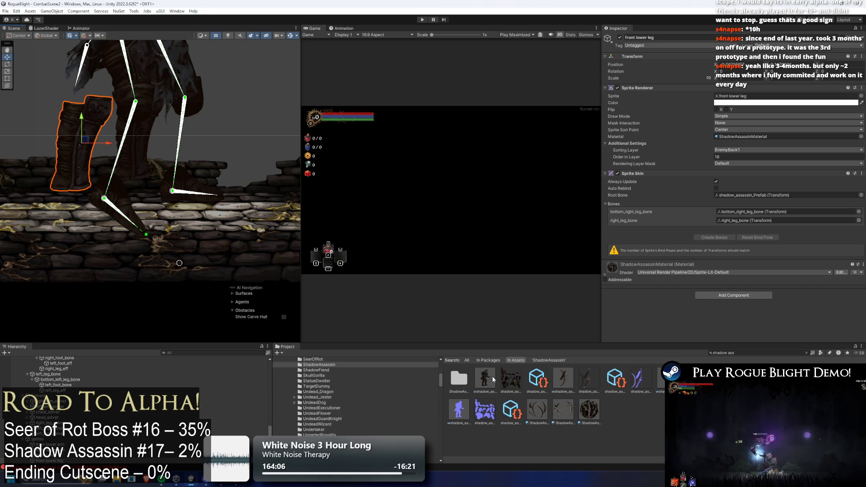
mouse_move(492, 376)
left_mouse_down()
mouse_move(253, 140)
mouse_move(265, 134)
left_mouse_up()
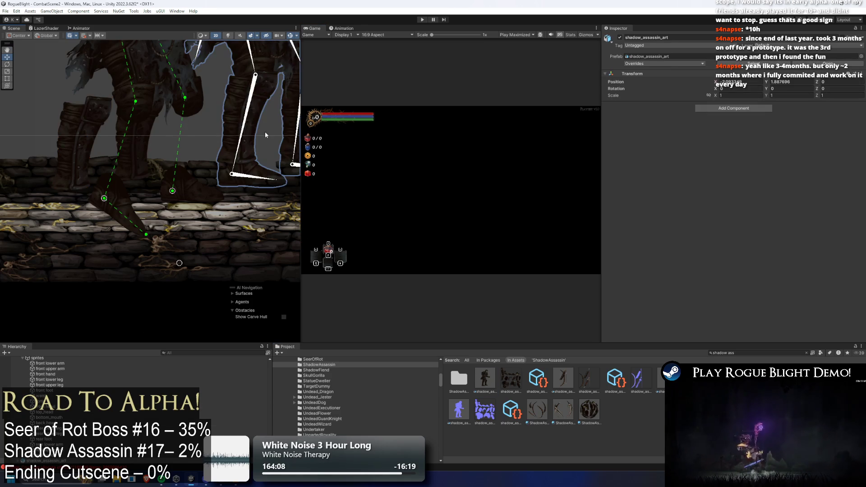
left_click(228, 130)
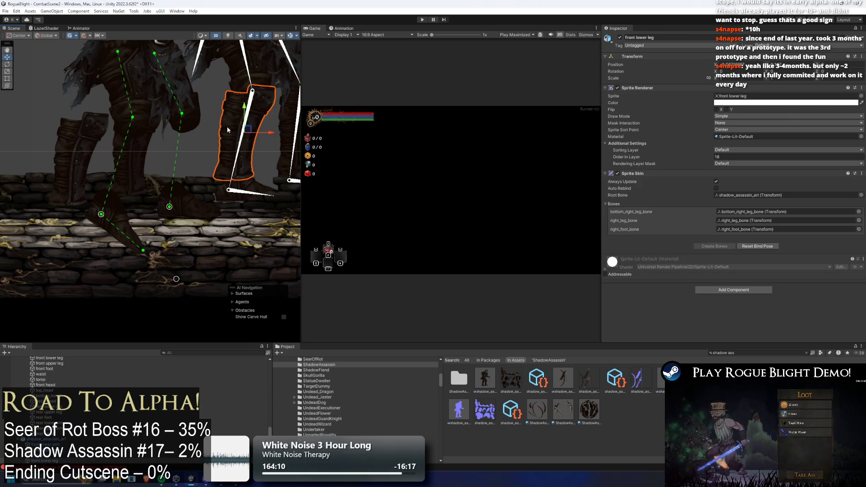
right_click(633, 173)
left_click(663, 218)
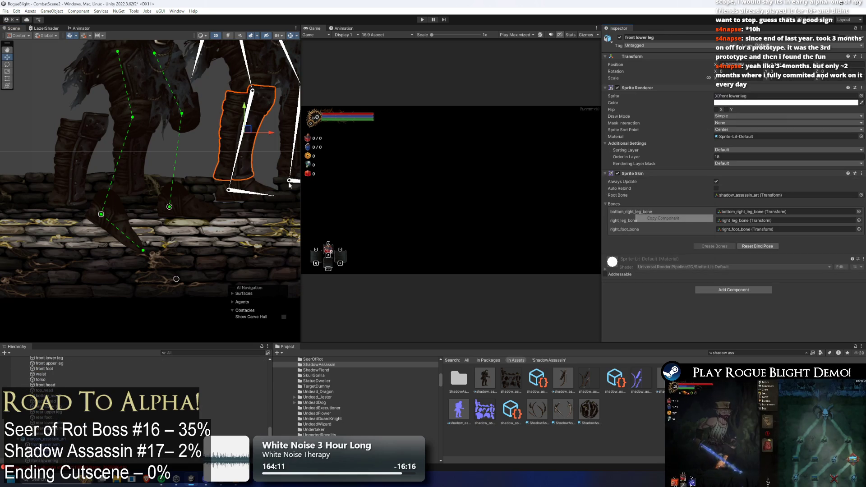
left_click(70, 145)
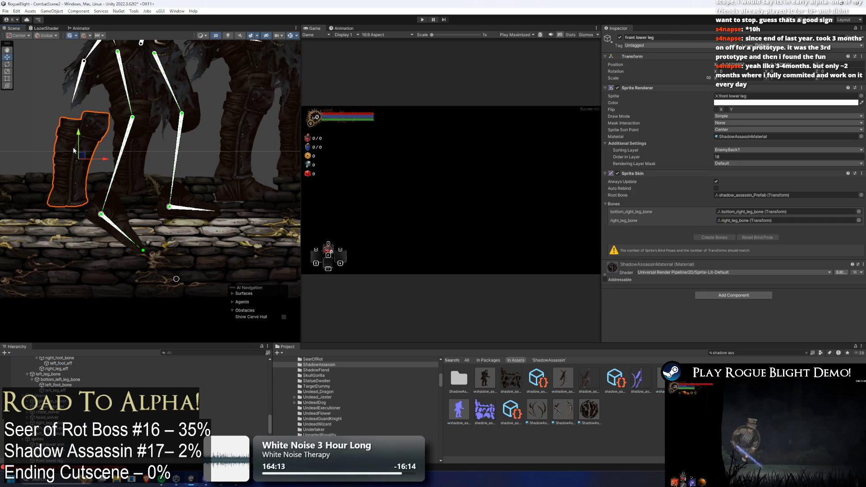
right_click(642, 173)
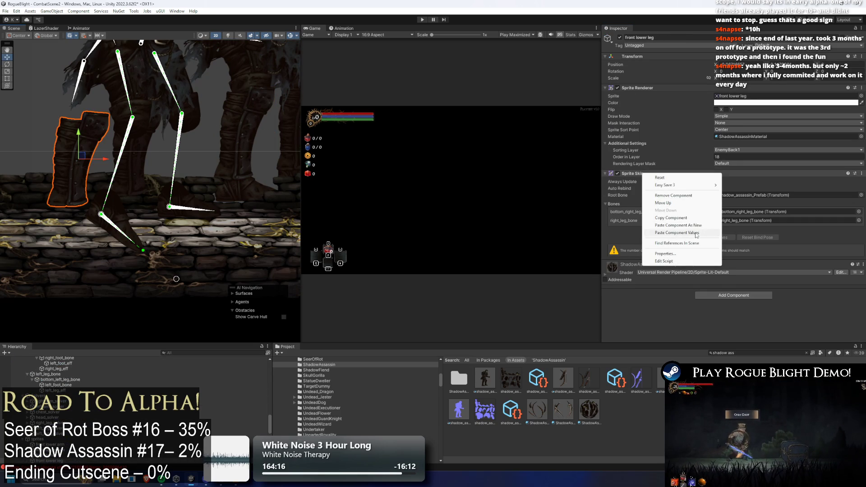
left_click(677, 233)
- Copy the old rig's rear lower leg Sprite Skin values onto the Shadow Assassin's rear lower leg
left_click(277, 120)
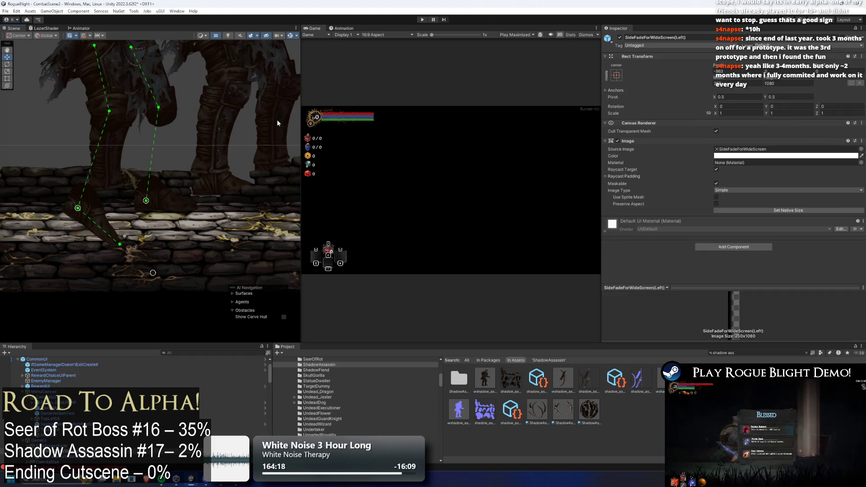
right_click(632, 173)
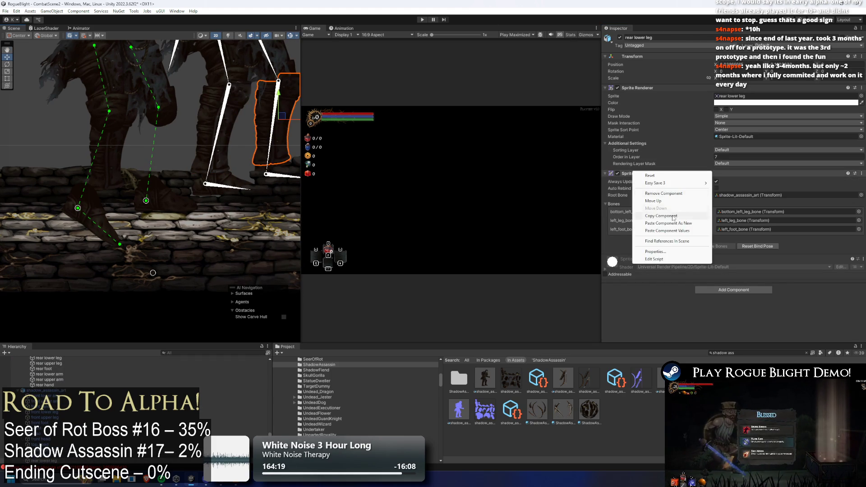
left_click(674, 218)
left_click(173, 115)
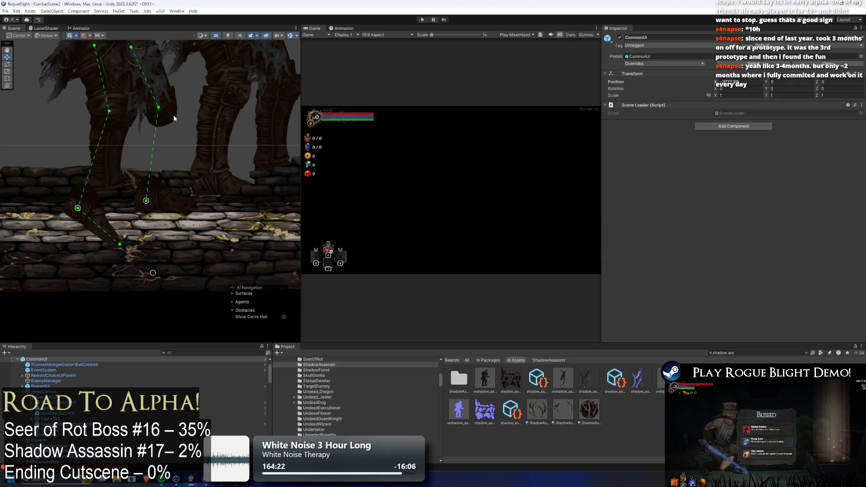
left_click(115, 143)
left_click(122, 144)
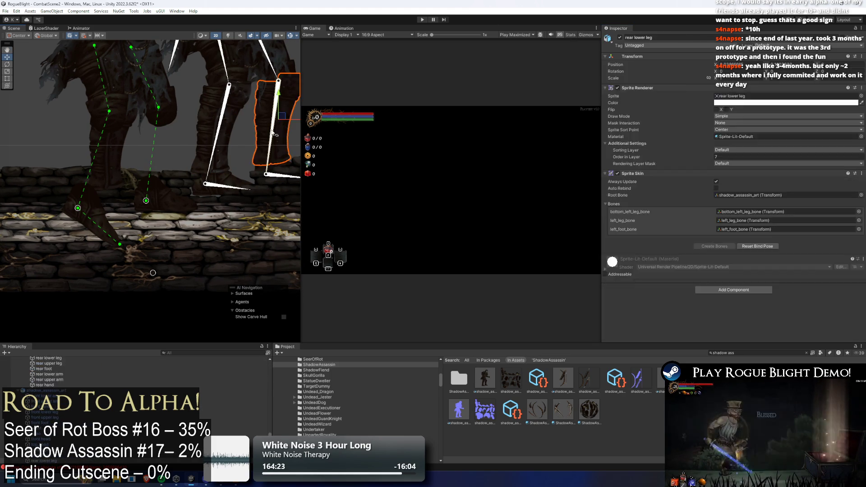
left_click(127, 144)
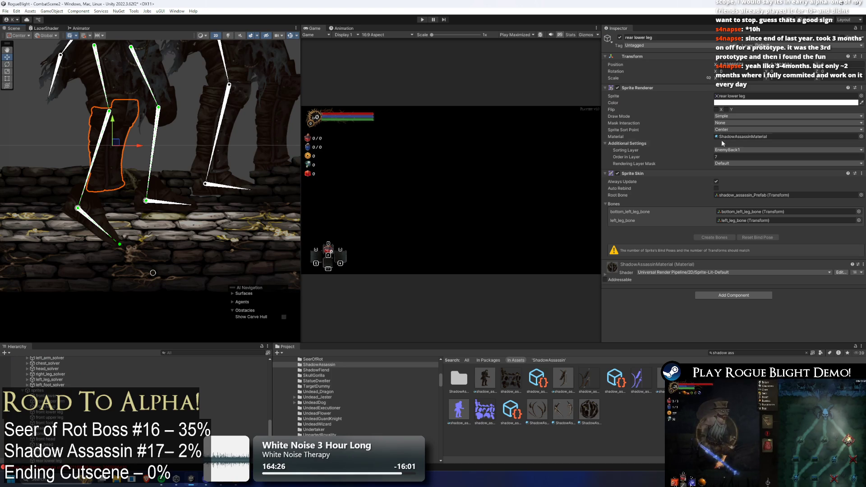
right_click(634, 174)
left_click(691, 195)
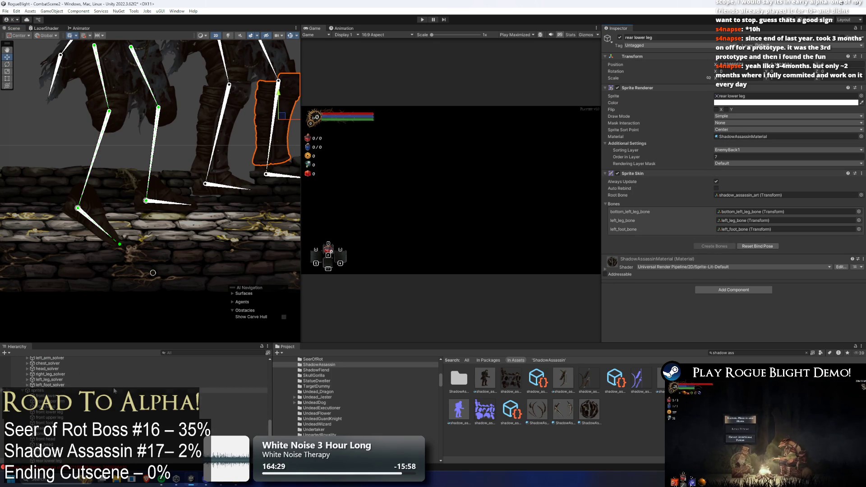
scroll(115, 373, "down", 4)
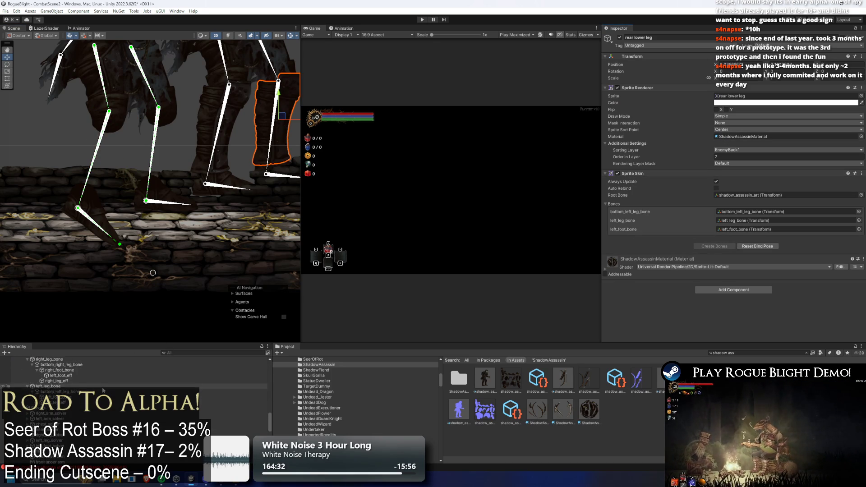
scroll(115, 372, "up", 2)
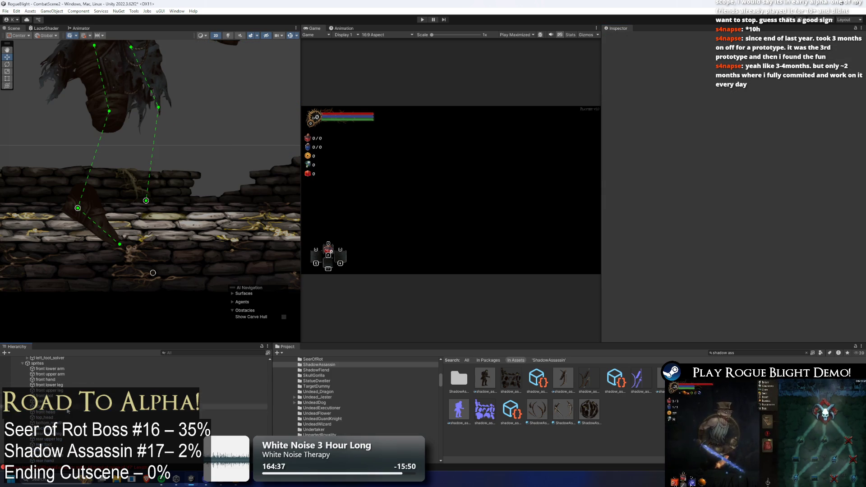
- Inspect the arm, hand and leg skin setups and copy the front hand's Root Bone reference
left_click(68, 409)
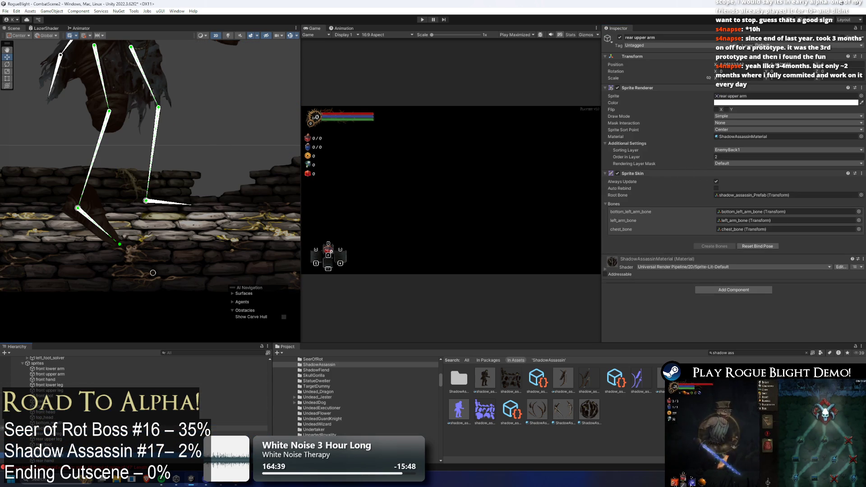
left_click(45, 461)
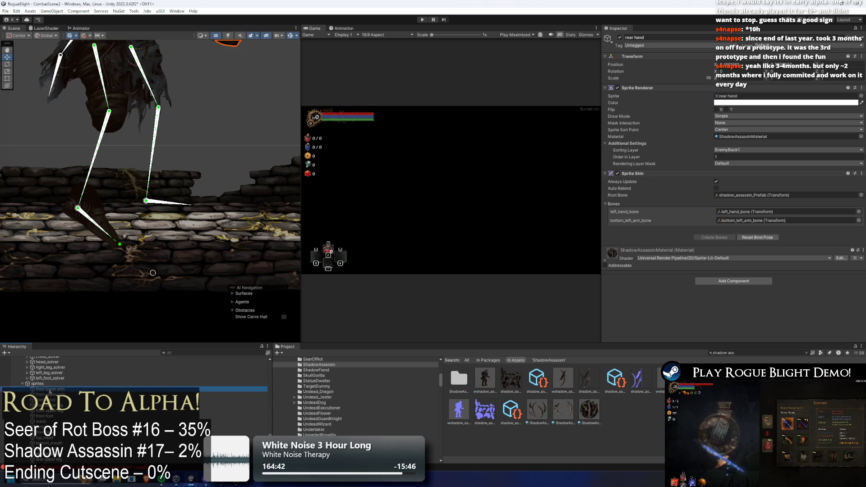
left_click(46, 405)
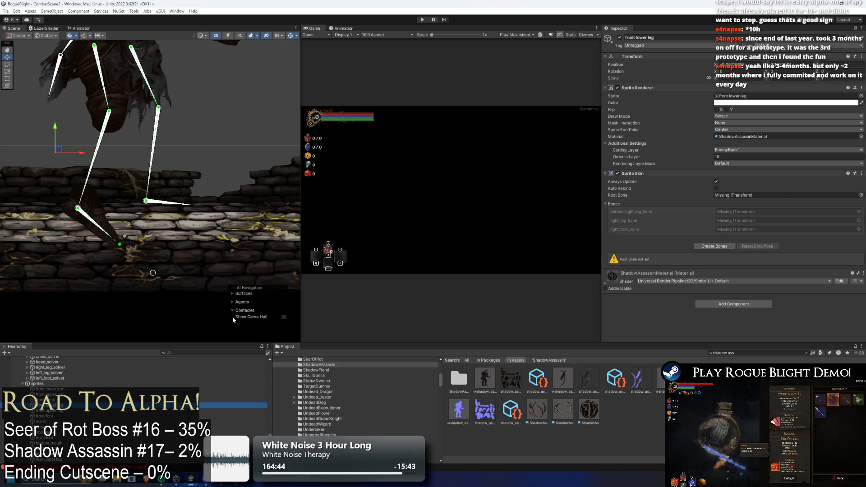
left_click(45, 400)
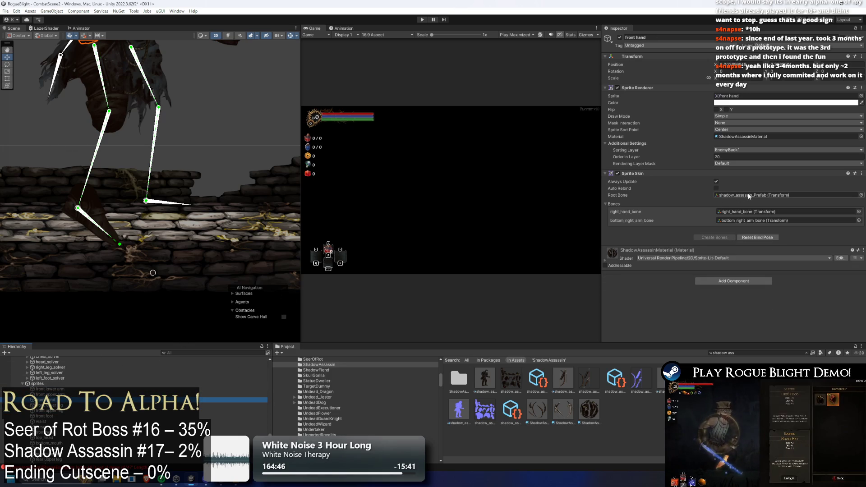
right_click(749, 196)
left_click(767, 233)
left_click(89, 405)
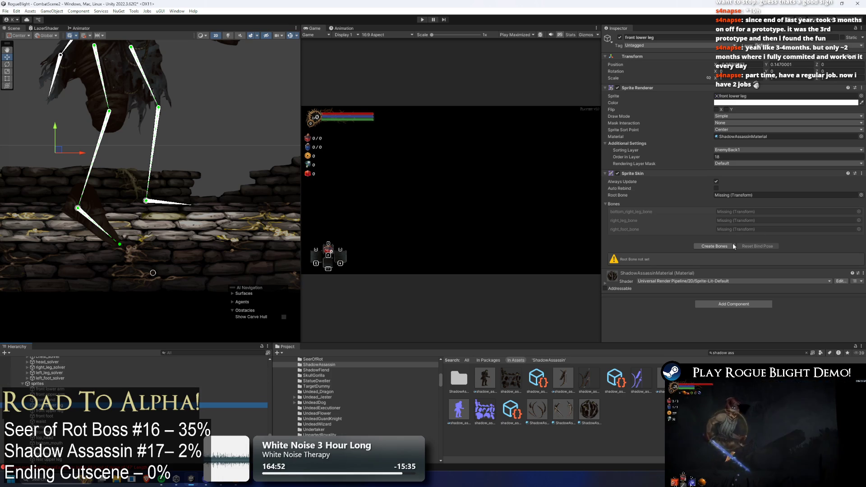
- Set shadow_assassin_Prefab as the root bone of both the front and rear lower legs
right_click(717, 196)
left_click(758, 245)
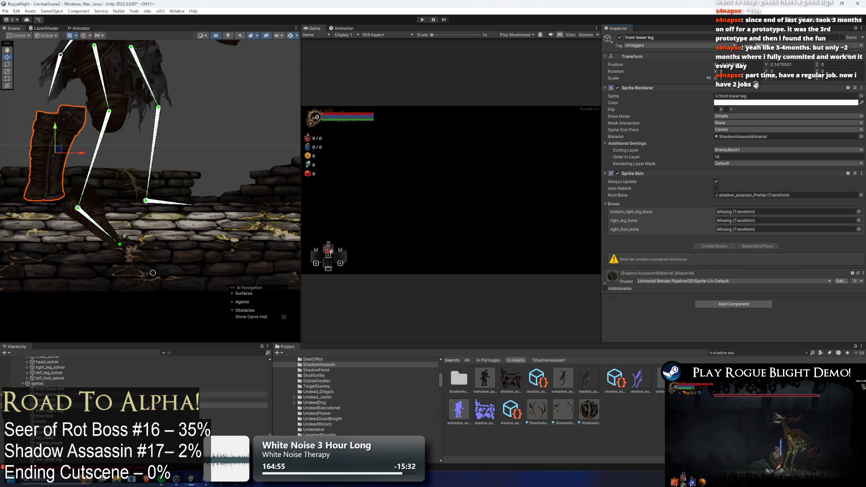
scroll(89, 397, "down", 2)
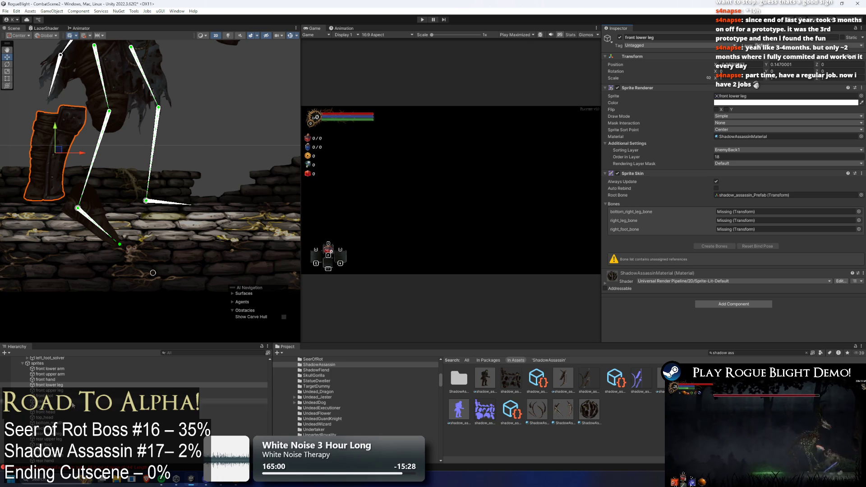
left_click(65, 435)
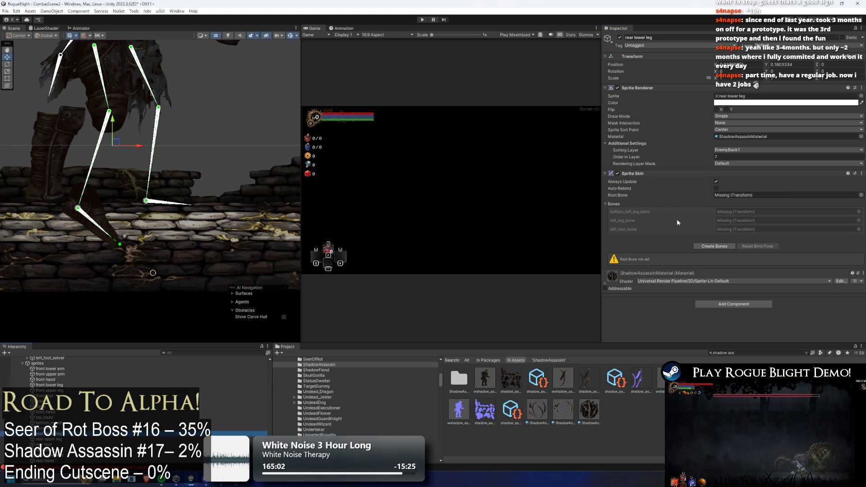
right_click(719, 195)
left_click(731, 244)
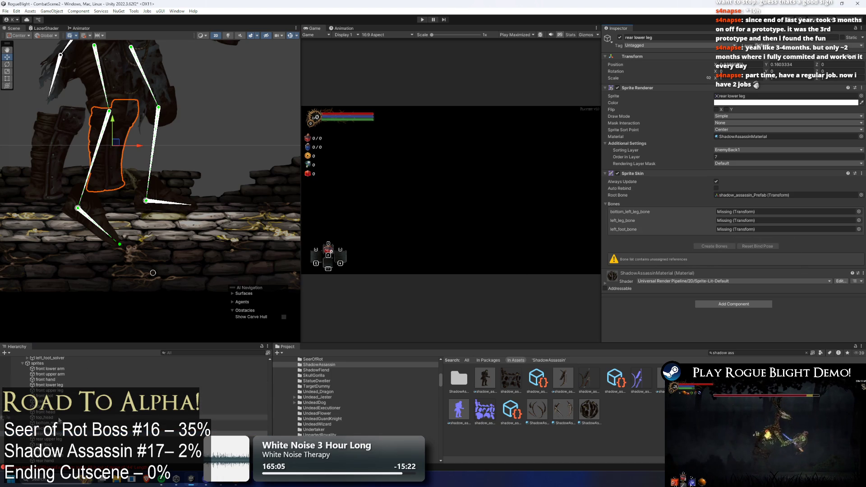
- Assign bottom_right_leg_bone, right_leg_bone and right_foot_bone to the front lower leg's bone slots
left_click(68, 386)
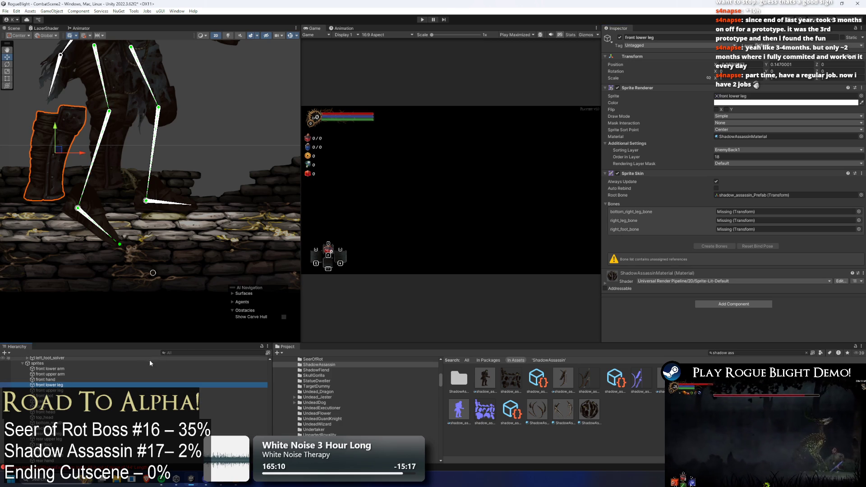
left_click(860, 211)
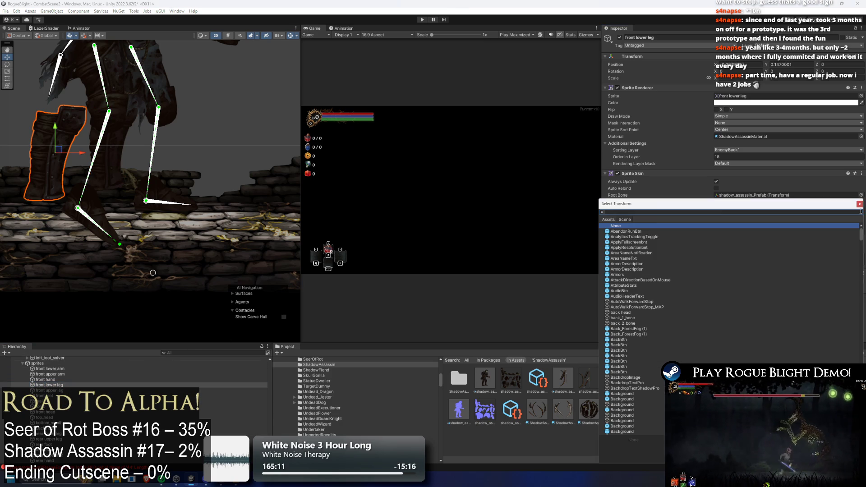
left_click_drag(660, 203, 418, 198)
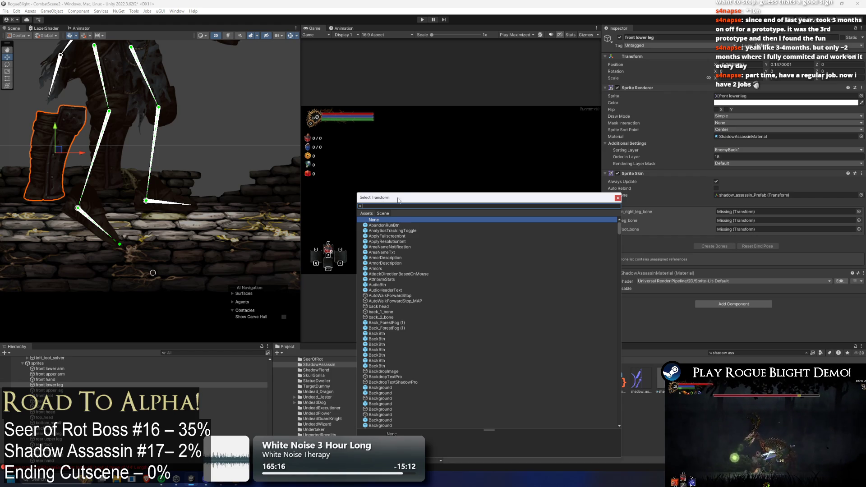
left_click_drag(399, 200, 249, 164)
type("bott")
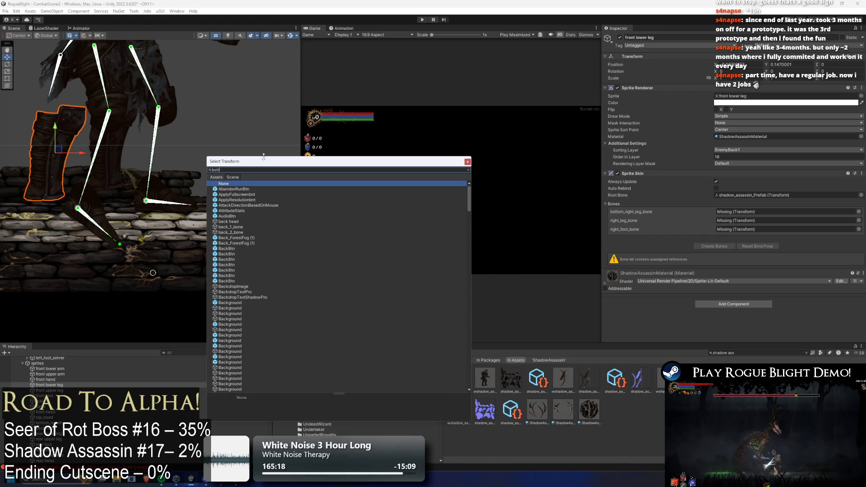
type("om_")
type("right_leg")
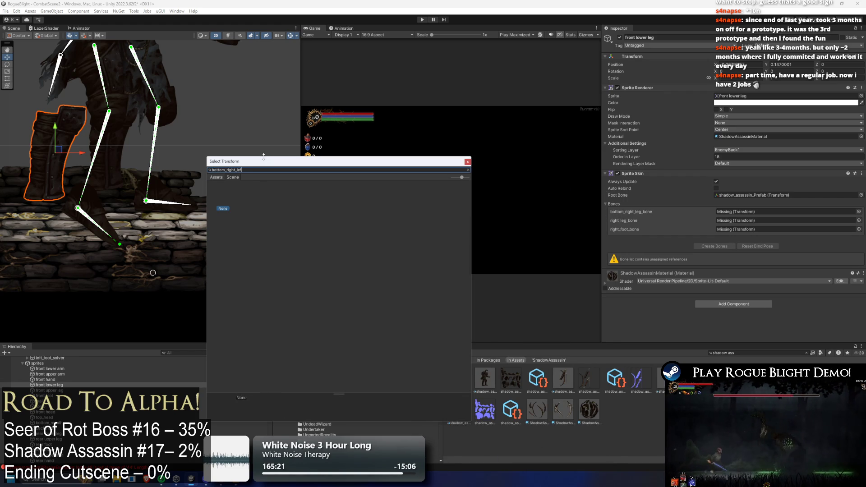
double_click(231, 190)
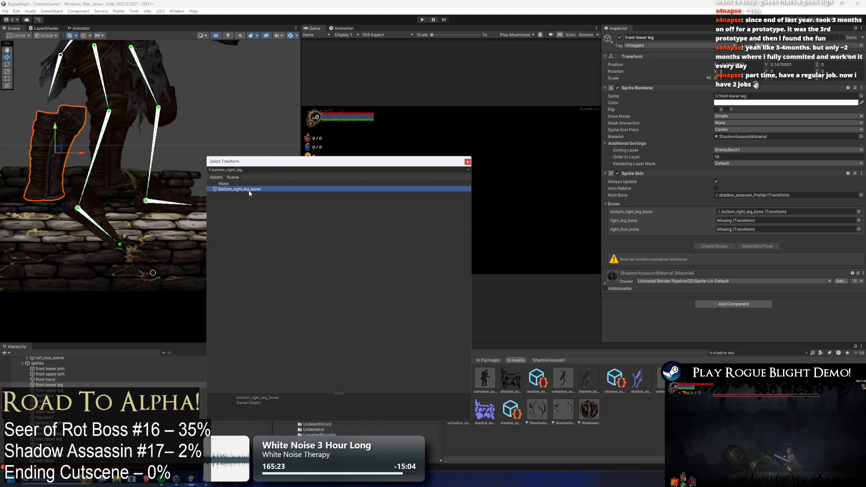
left_click(859, 221)
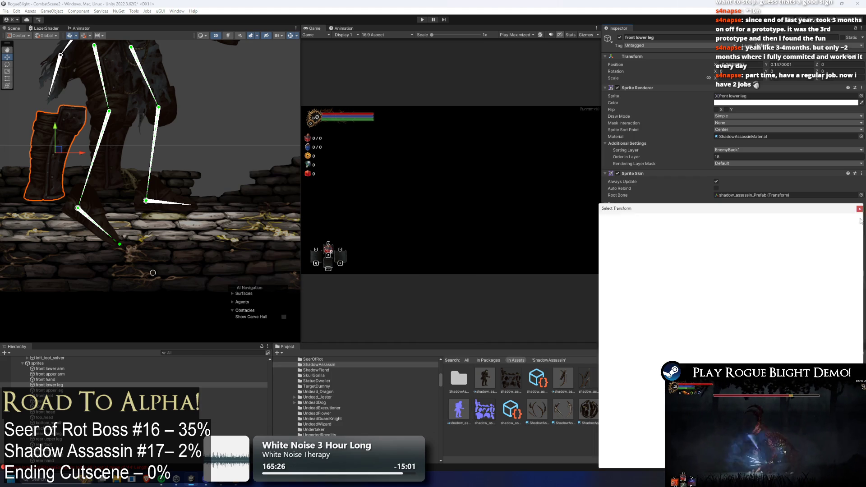
type("right_leg_")
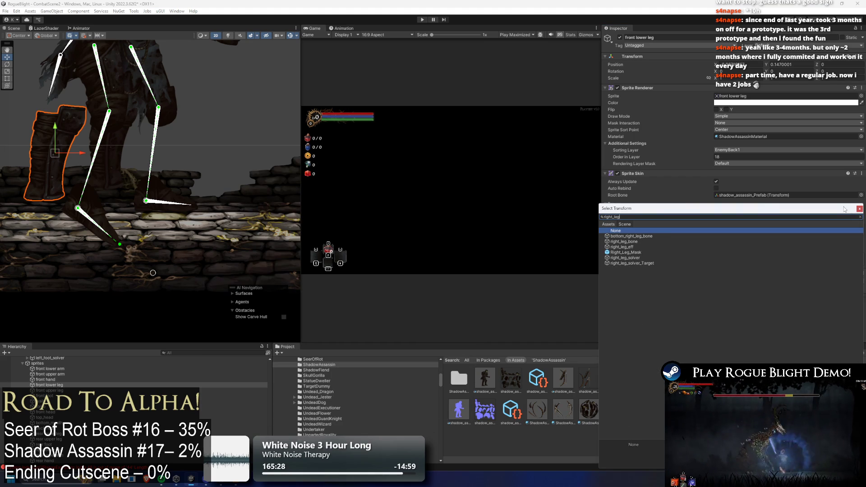
type("b")
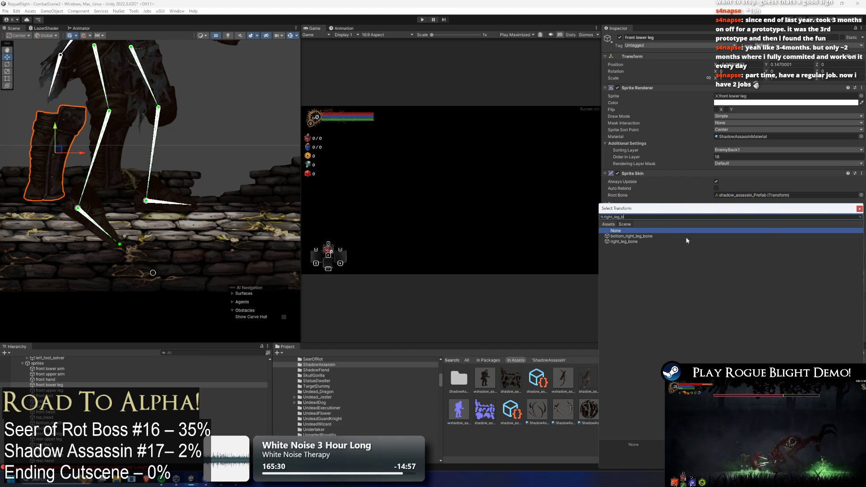
double_click(688, 241)
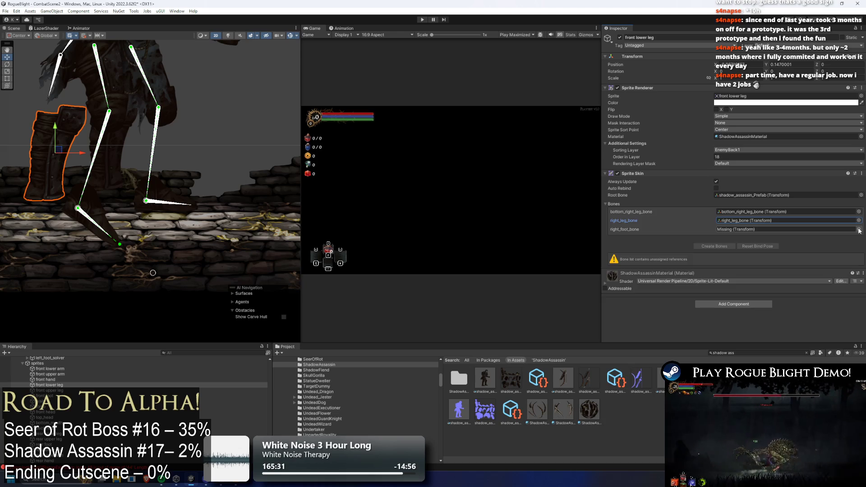
left_click(860, 230)
type("right_")
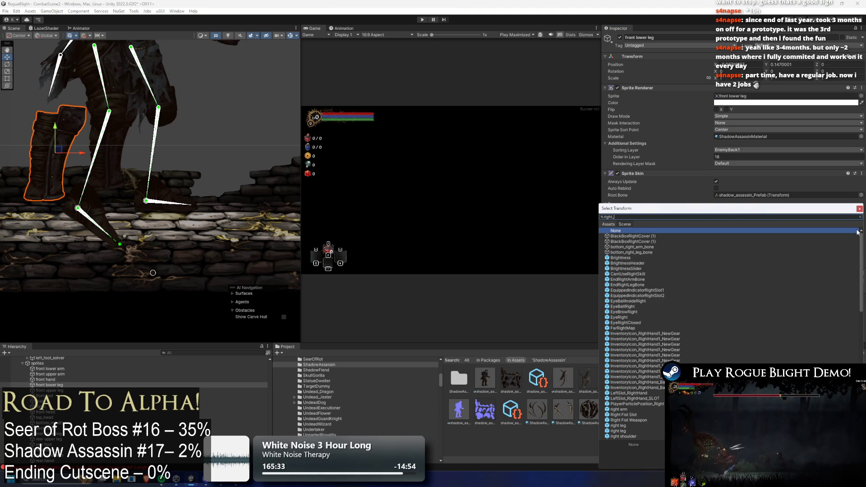
type("foot")
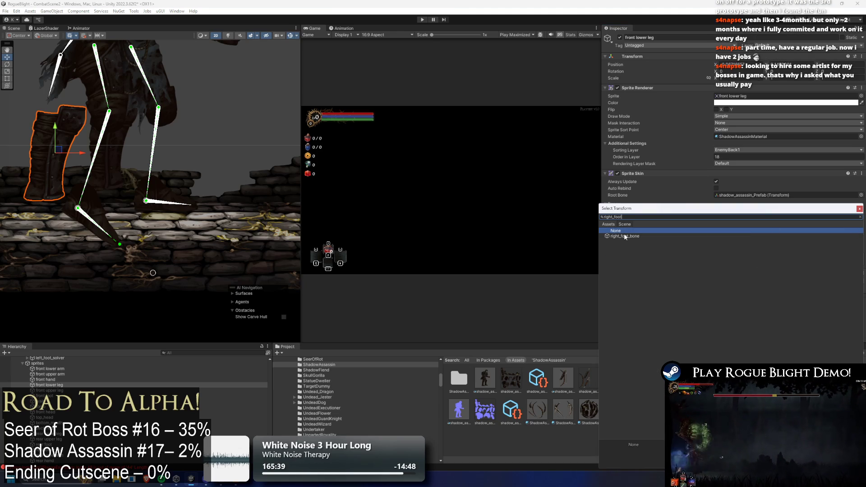
double_click(629, 236)
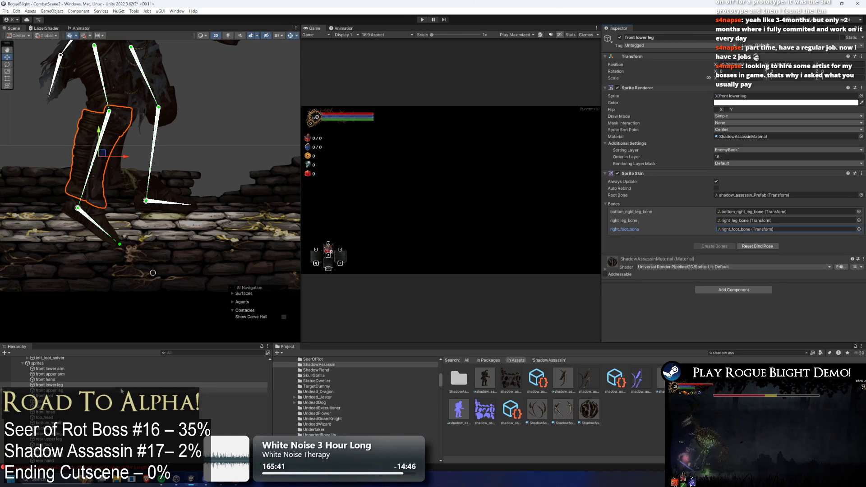
left_click(83, 386)
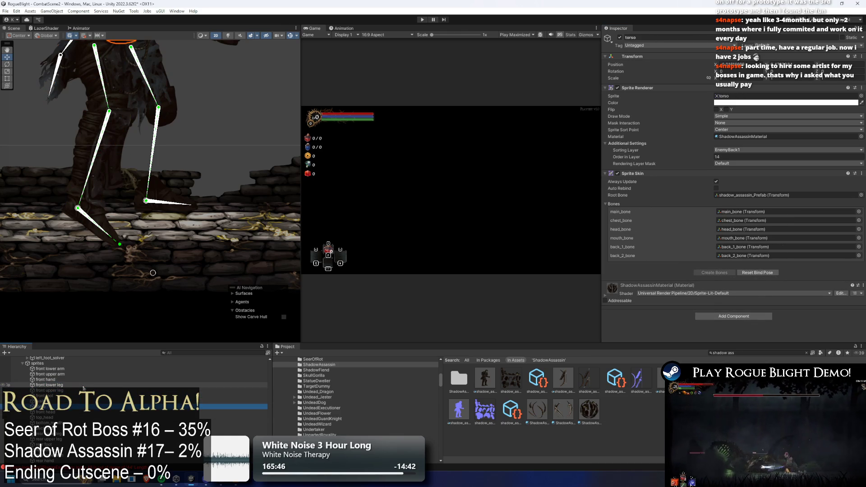
- Step through the Hierarchy with the arrow keys until the rear lower leg is selected
key("Up")
key("Up")
key("Up")
key("Up")
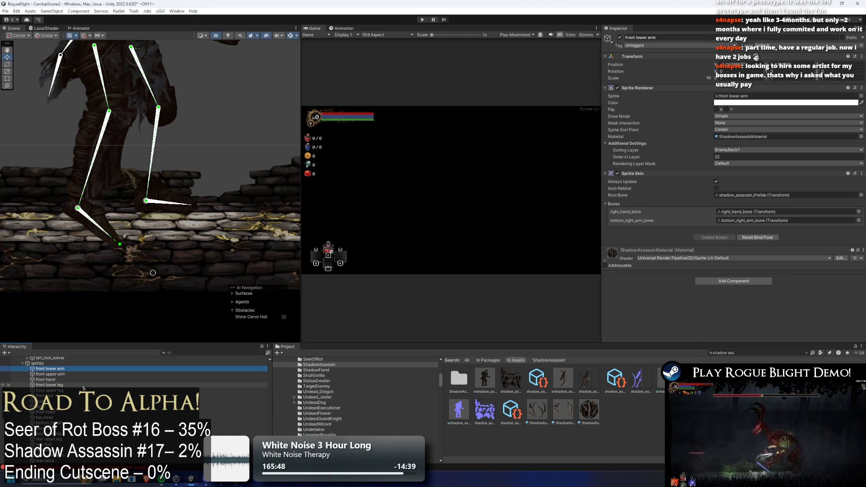
key("Down")
key("Down")
key("Down")
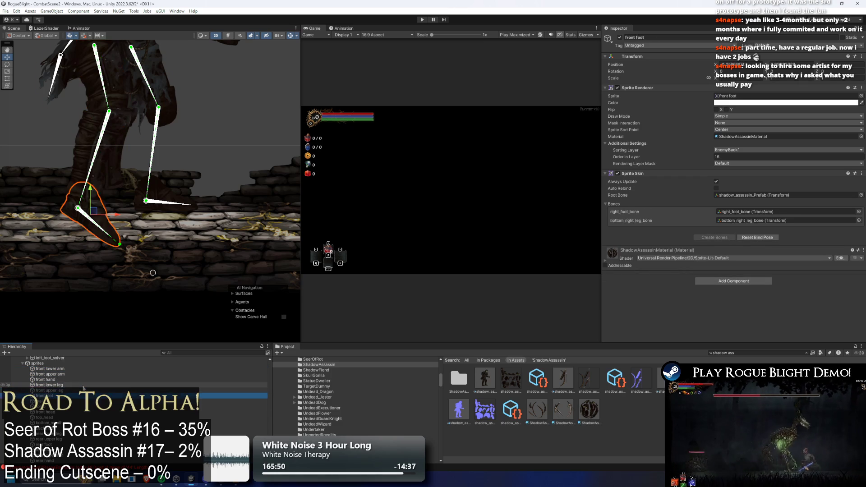
key("Down")
key("Down")
key("Down")
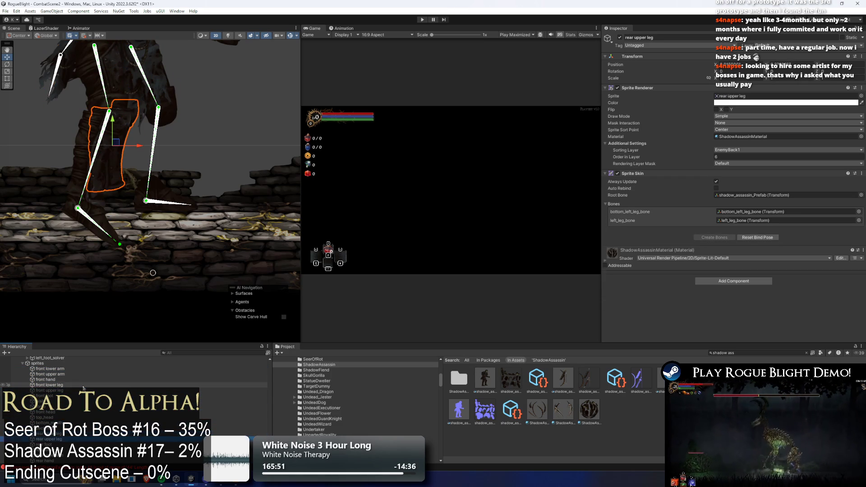
- Assign bottom_left_leg_bone and left_leg_bone to the rear lower leg's first two bone slots
left_click(860, 212)
left_click_drag(719, 211, 379, 187)
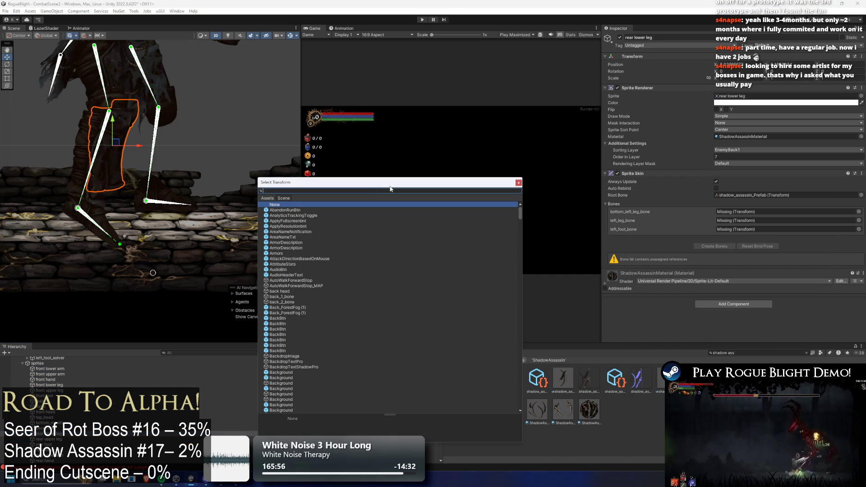
type("bottom_left")
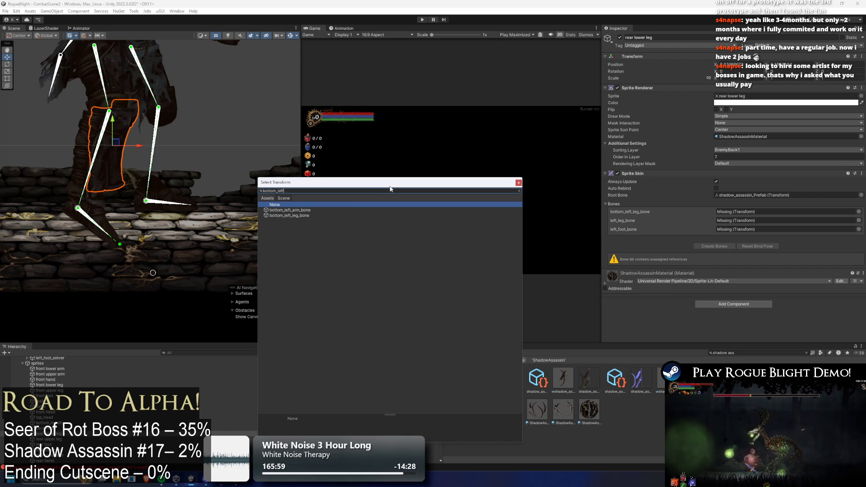
type("_leg")
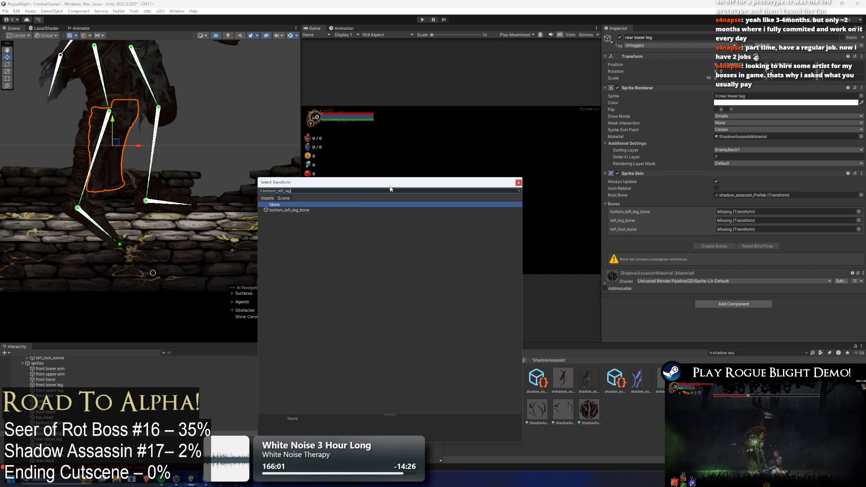
left_click(301, 210)
double_click(301, 211)
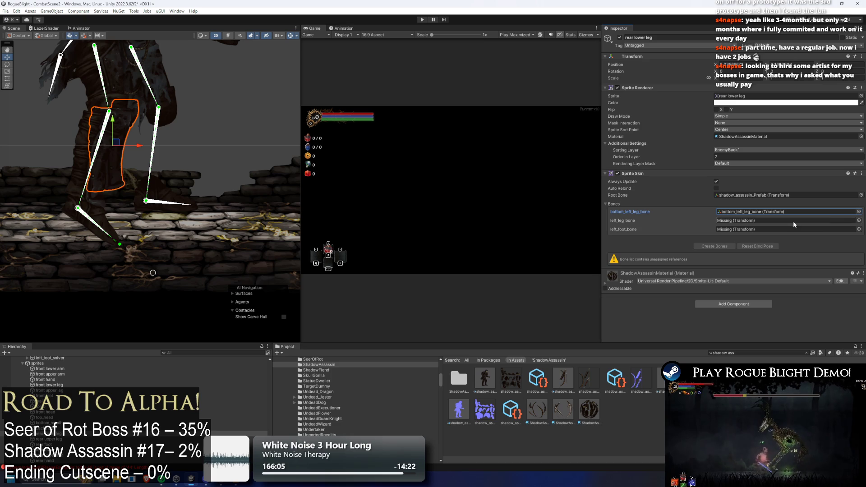
left_click(859, 220)
left_click_drag(692, 208, 310, 162)
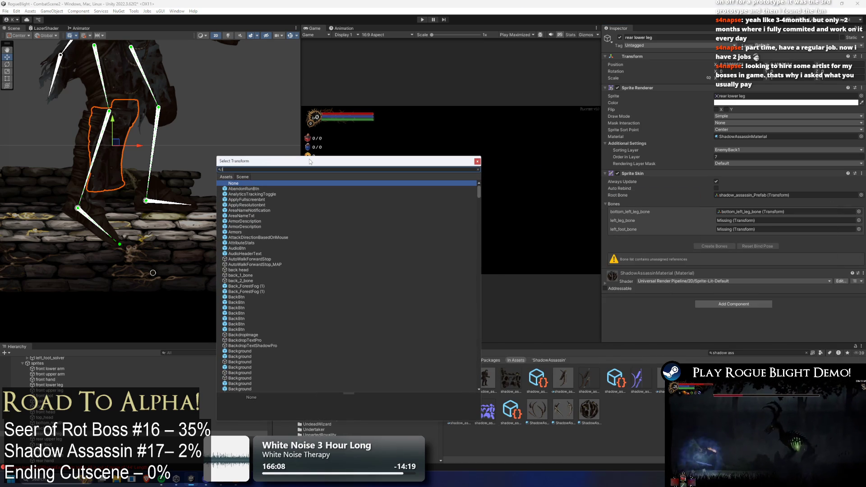
type("left")
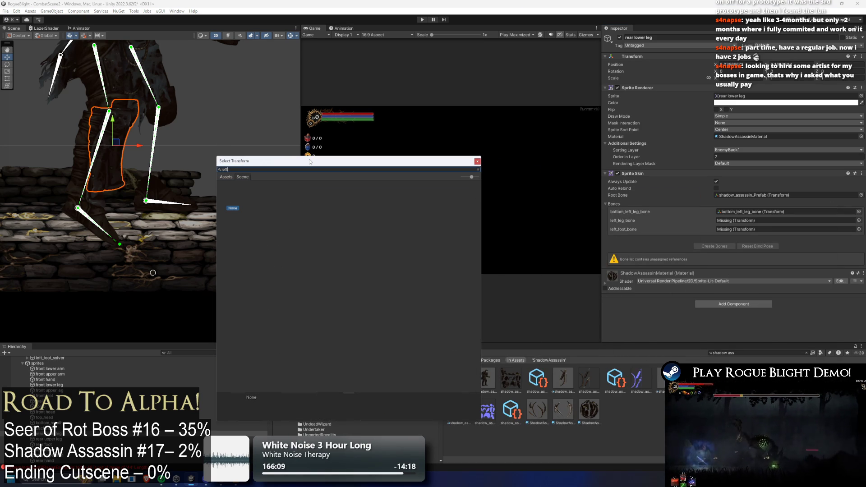
type("_leg_")
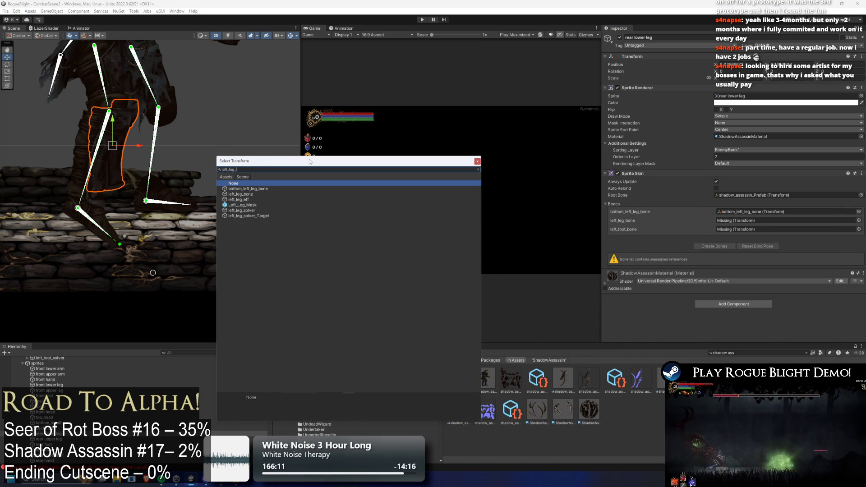
type("bone")
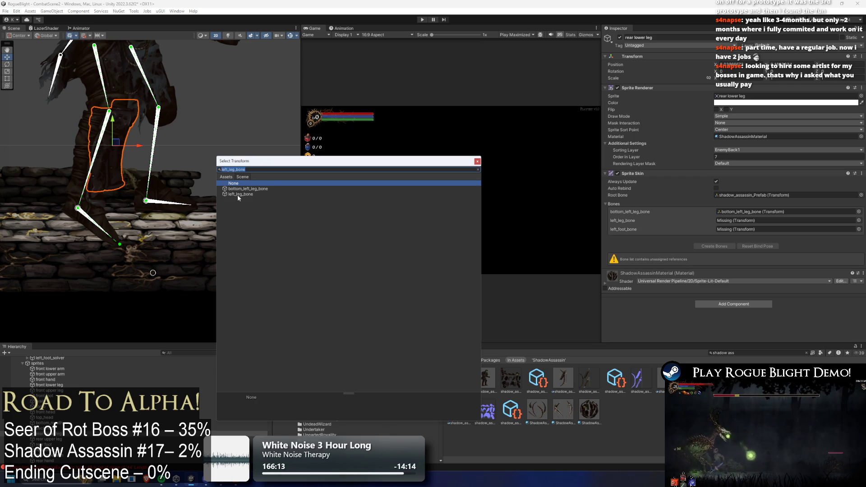
left_click(237, 194)
left_click(241, 197)
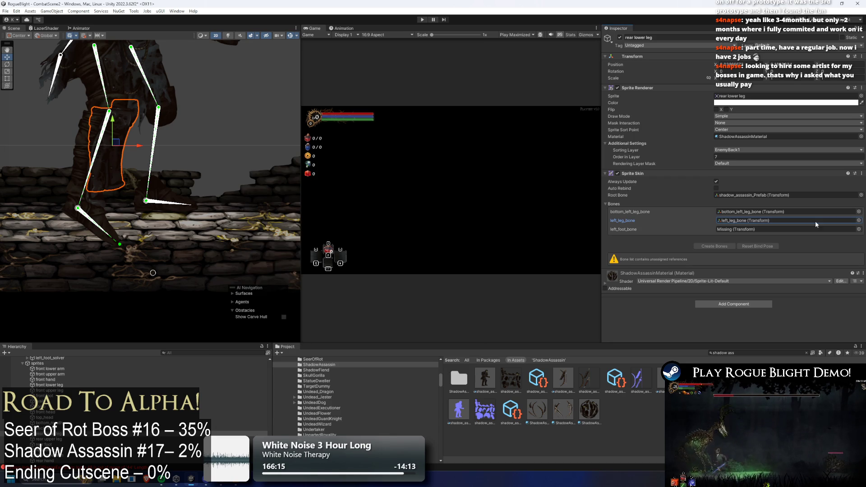
- Assign left_foot_bone to the third slot, then select that bone for testing
left_click(858, 228)
type("l")
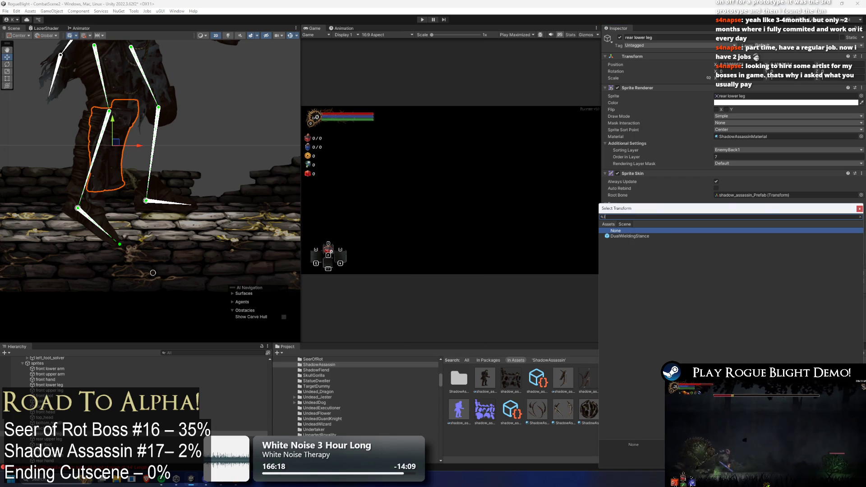
type("eft_foot_bone")
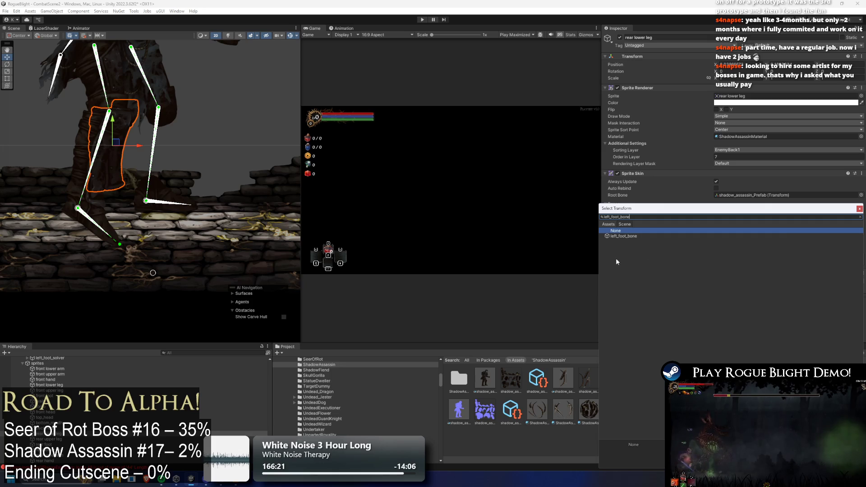
double_click(629, 236)
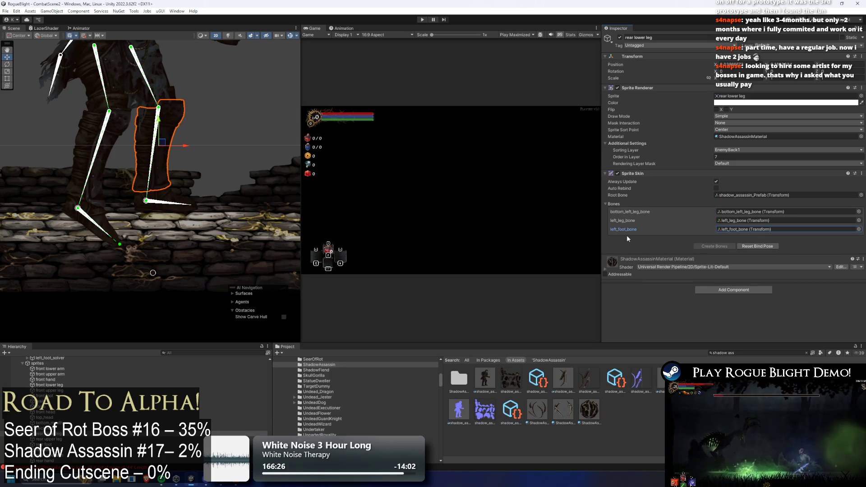
left_click(159, 199)
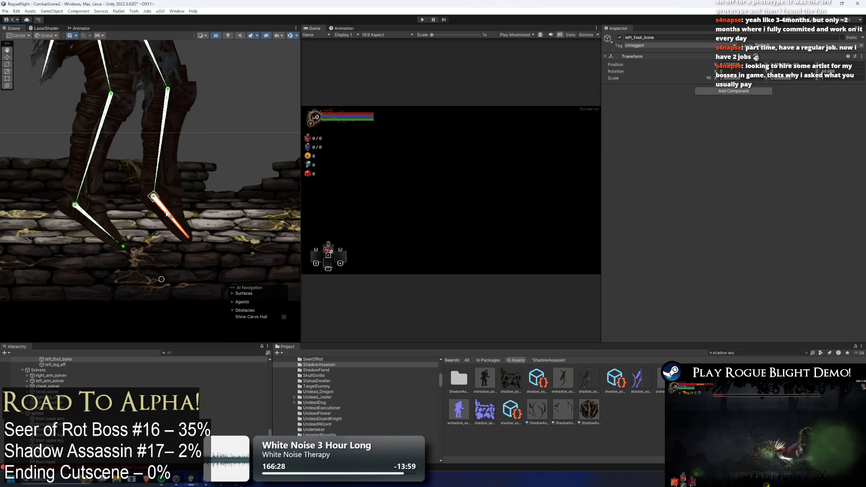
- Zoom onto the legs and rotate left_foot_bone slightly to check the rear leg follows it
scroll(215, 169, "down", 2)
left_click(254, 106)
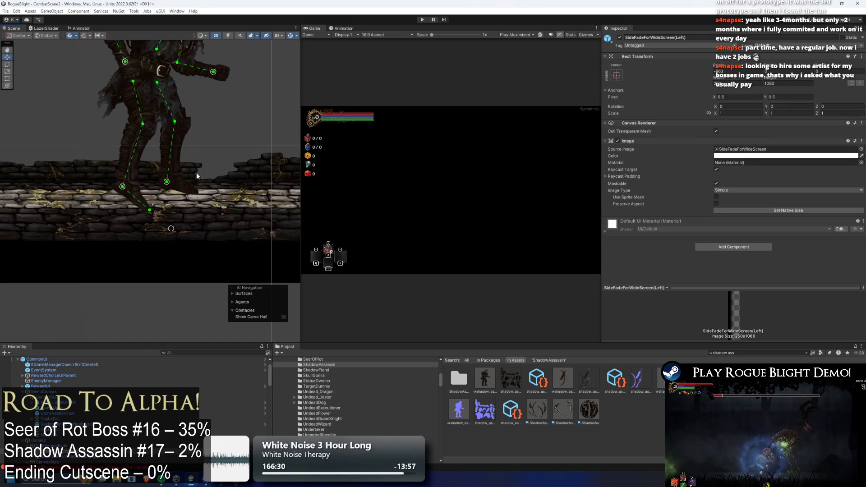
scroll(203, 199, "down", 2)
scroll(206, 221, "up", 2)
left_click(206, 221)
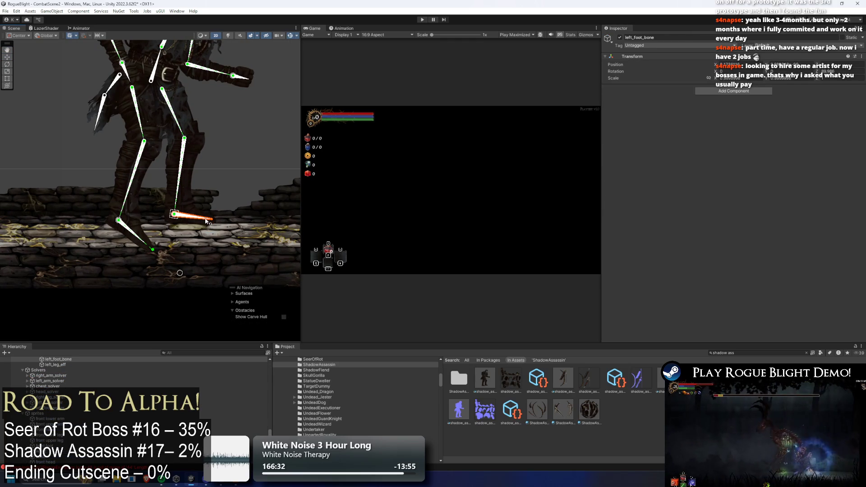
scroll(208, 221, "up", 1)
scroll(206, 221, "up", 1)
left_click_drag(209, 218, 211, 216)
scroll(113, 384, "up", 5)
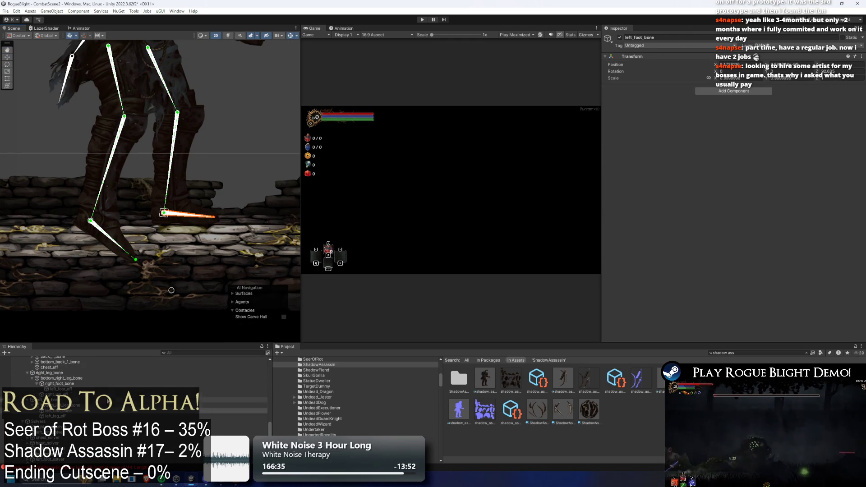
- Create an empty child left_foot_eff under left_foot_bone and move it to the foot bone's tip
right_click(71, 451)
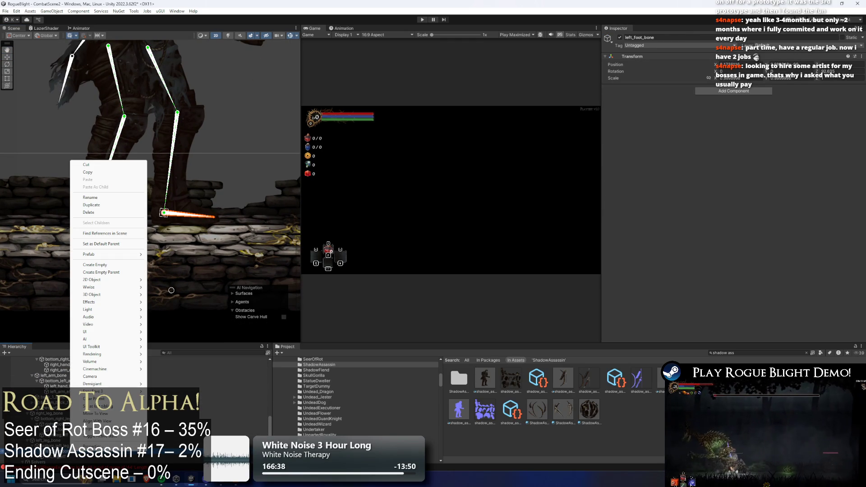
left_click(111, 265)
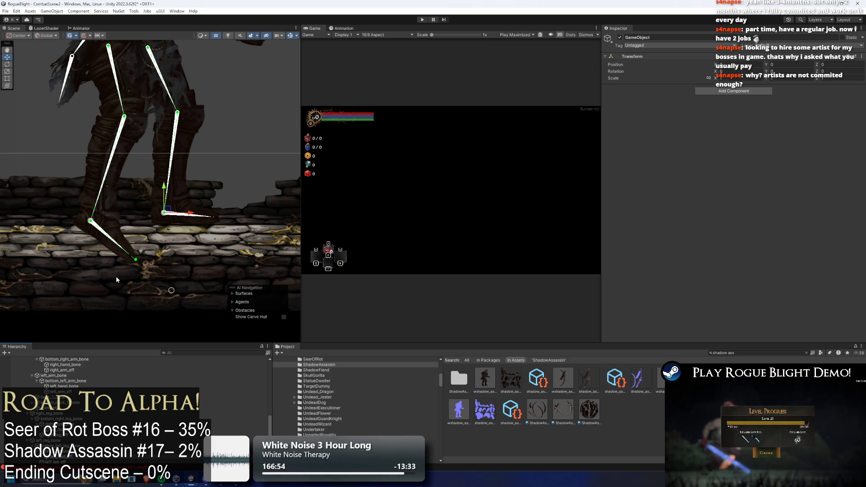
scroll(155, 215, "up", 3)
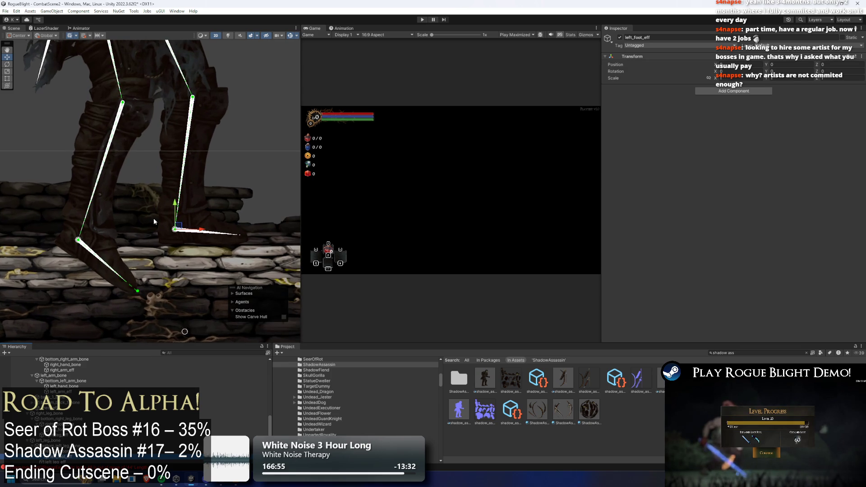
scroll(237, 244, "up", 2)
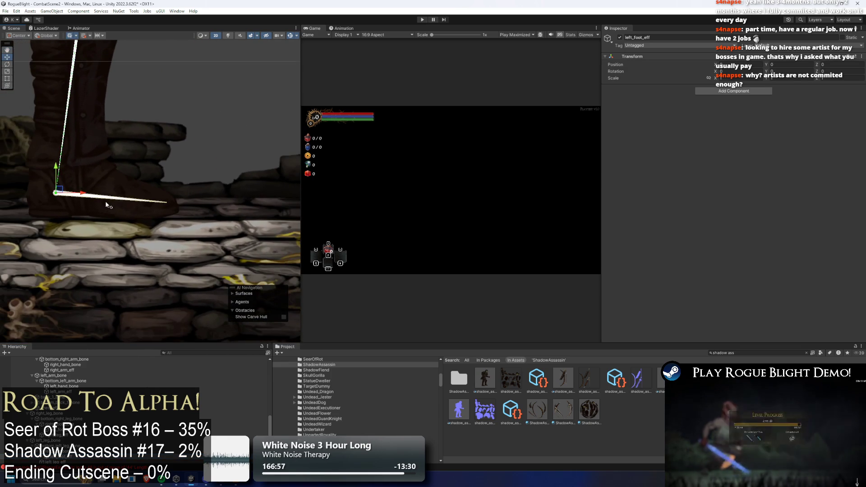
left_click_drag(67, 191, 193, 203)
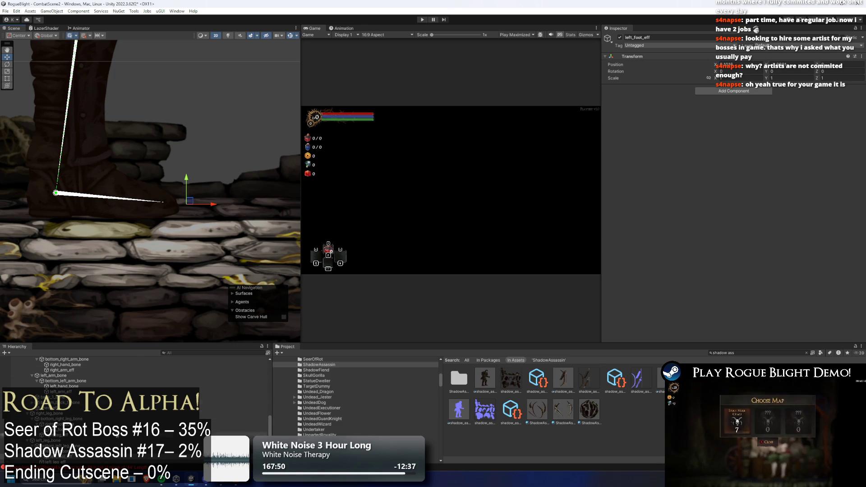
- Add an IK Manager 2D to left_foot_eff and give it a new Chain (CCD) solver
left_click(741, 92)
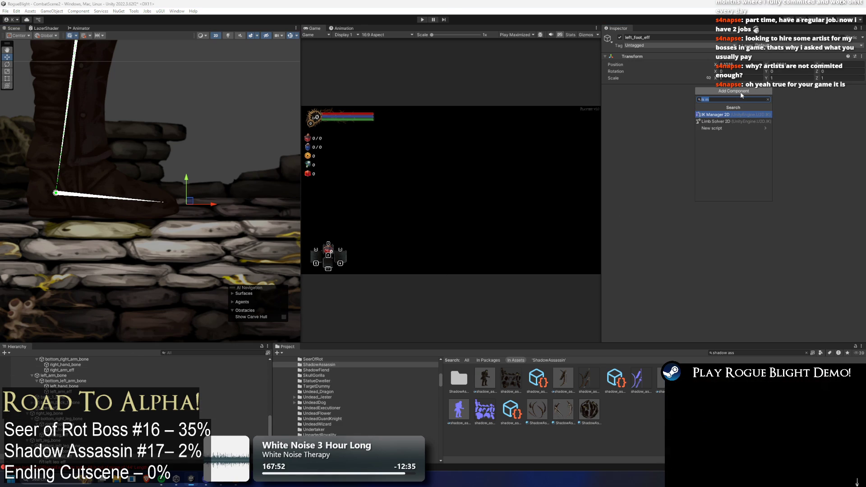
key("Return")
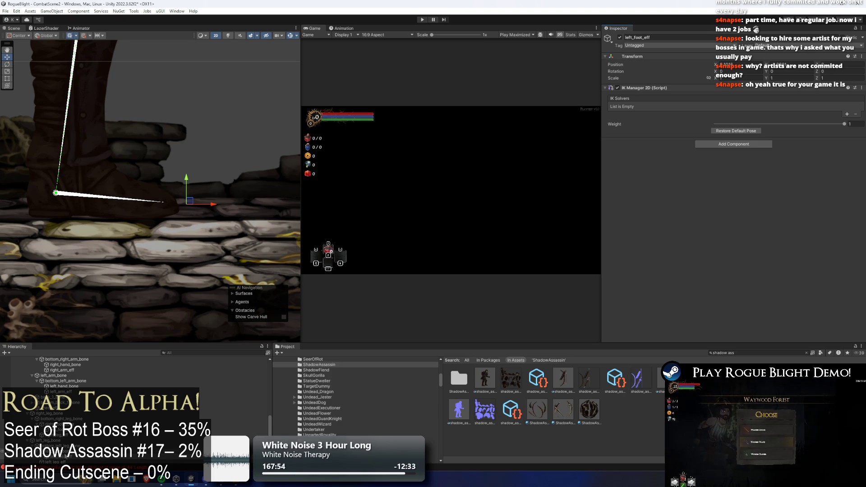
left_click(850, 115)
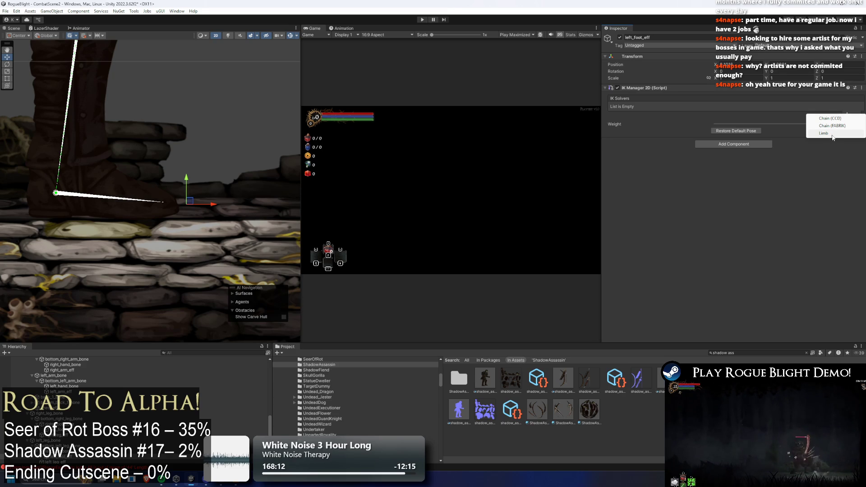
left_click(835, 119)
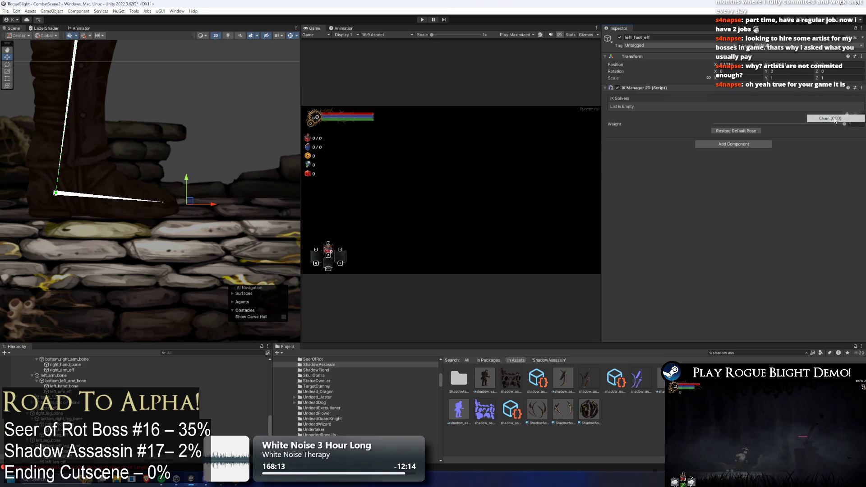
- Rename the new solver object to left_foot_solver
right_click(81, 420)
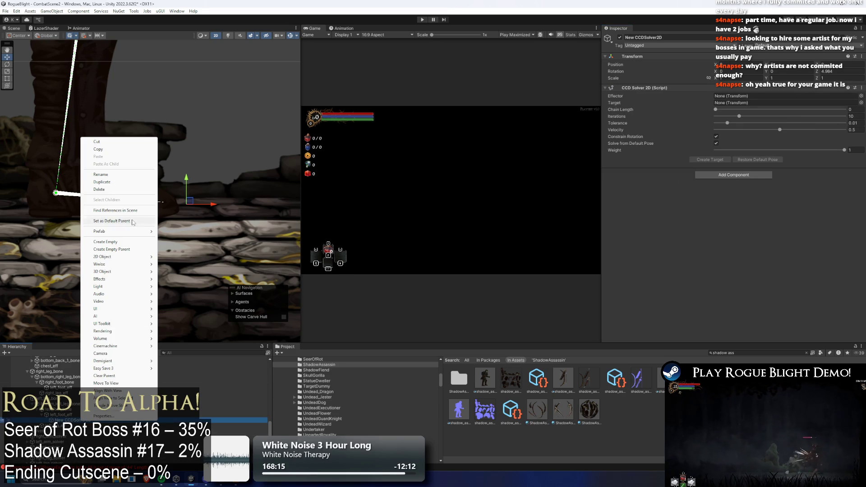
left_click(120, 173)
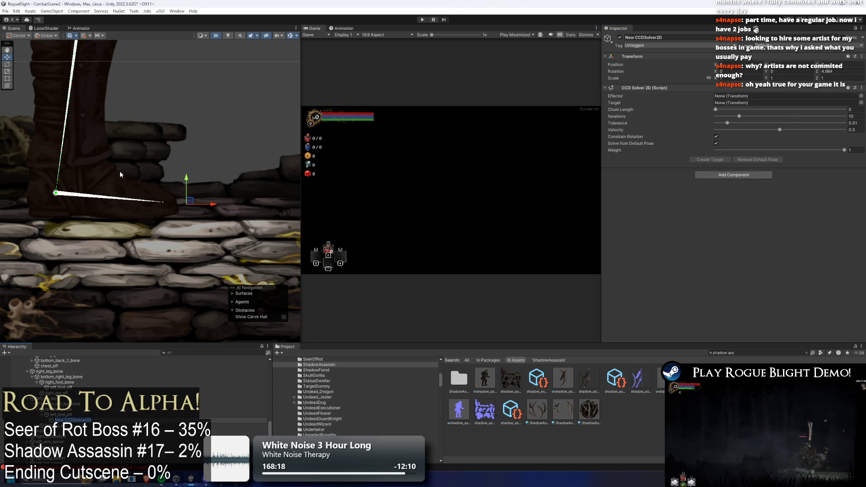
type("left")
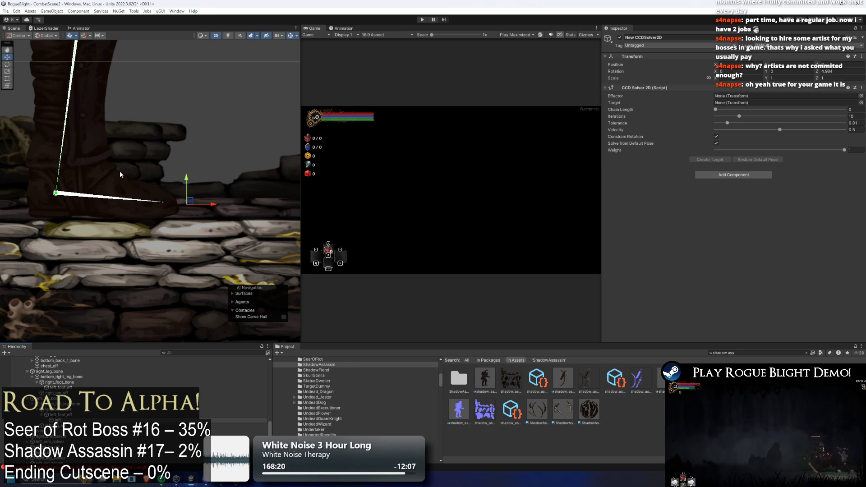
type("_foot_s")
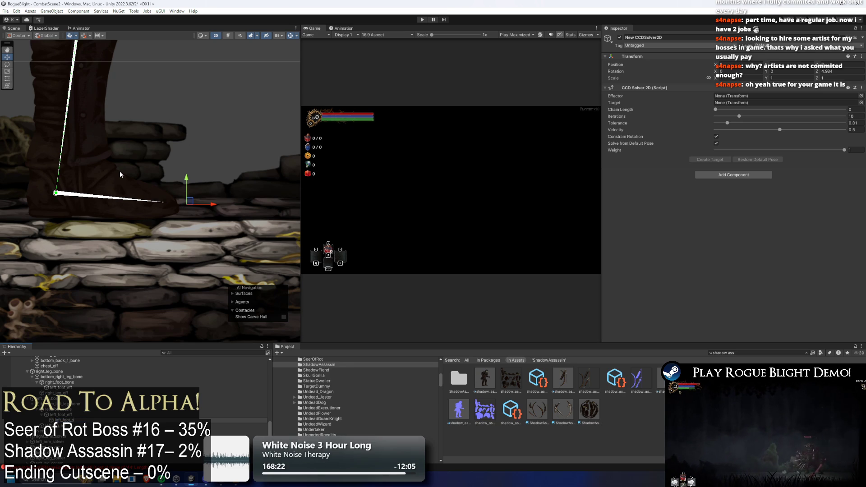
type("olver")
key("Return")
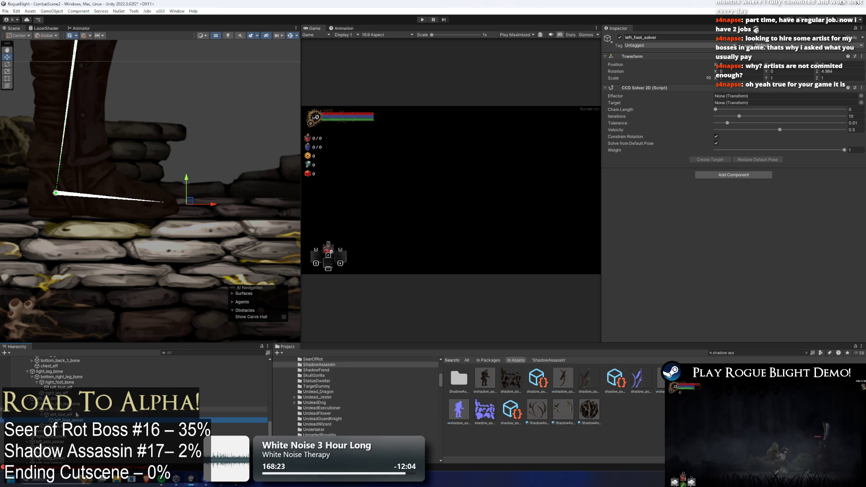
- Set left_foot_solver's effector to left_foot_eff and chain length to 2, and create its target
left_click_drag(61, 414, 785, 96)
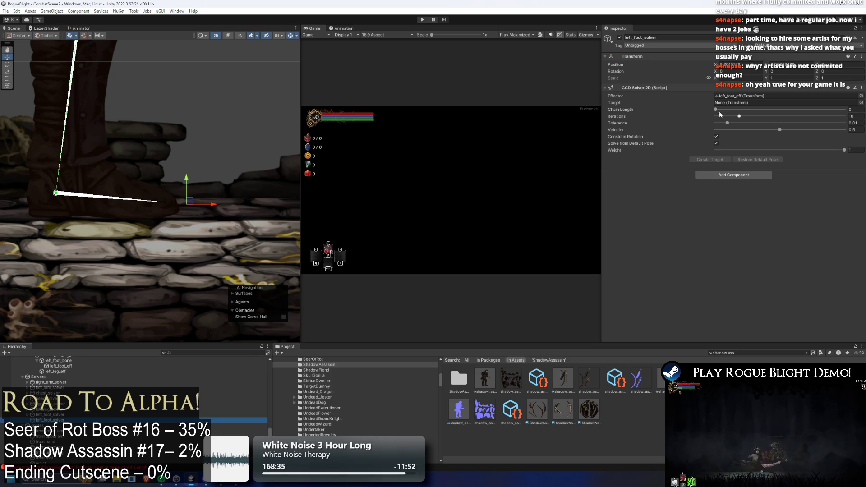
left_click_drag(744, 104, 758, 109)
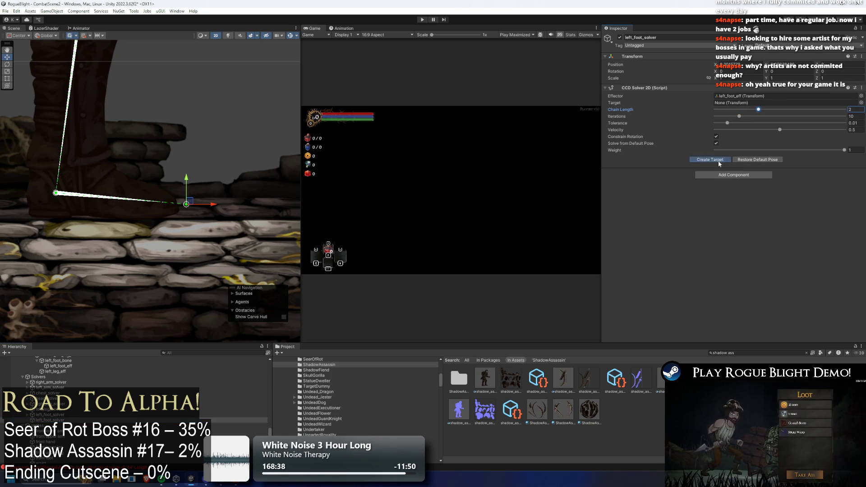
left_click(177, 102)
mouse_move(178, 102)
left_mouse_down()
mouse_move(201, 128)
mouse_move(171, 210)
left_mouse_up()
scroll(172, 210, "down", 5)
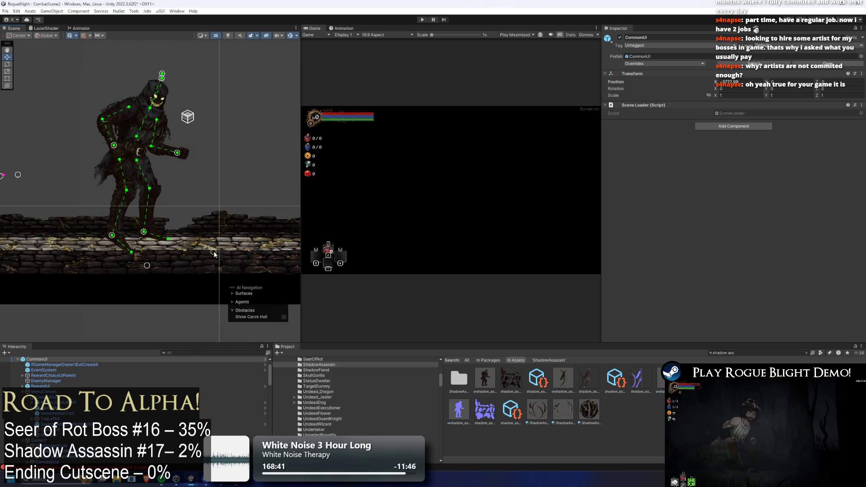
- Drag the foot target to test the leg IK, then open shadow_assassin_art in the Sprite Editor
left_click_drag(215, 255, 184, 246)
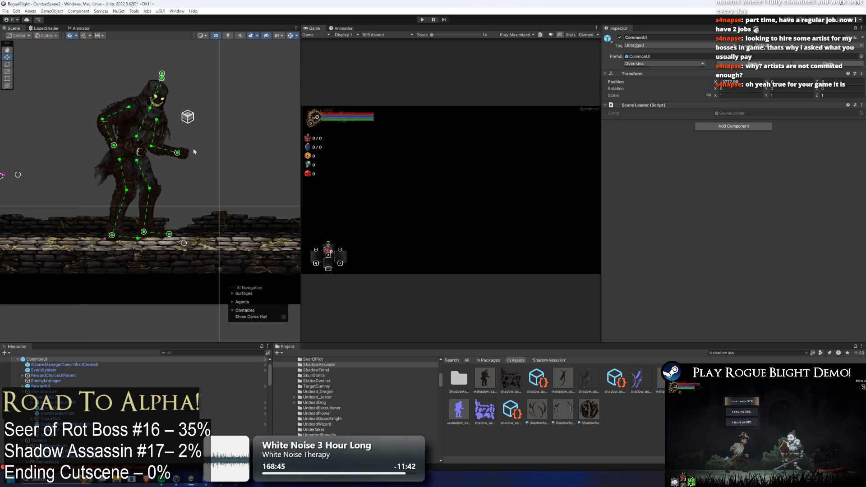
scroll(99, 169, "up", 4)
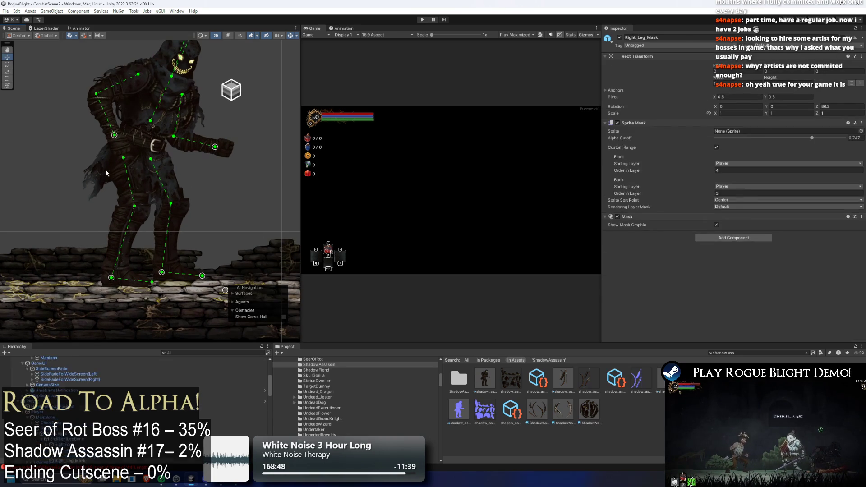
left_click(485, 378)
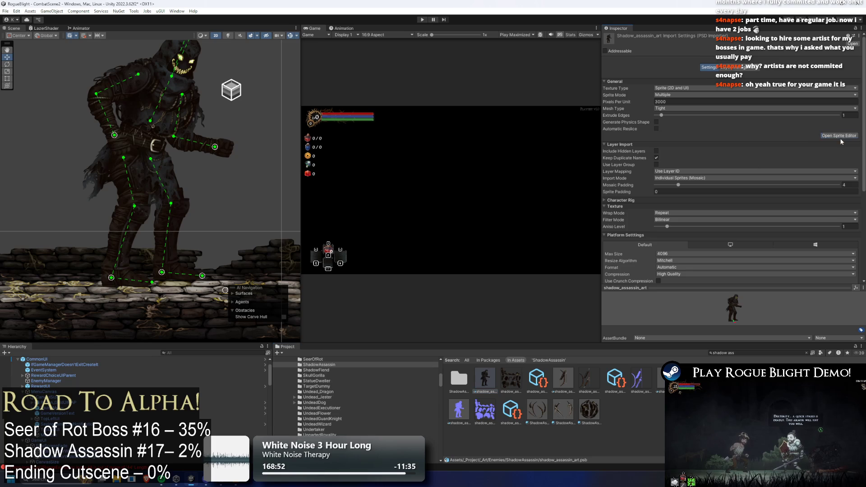
left_click(829, 136)
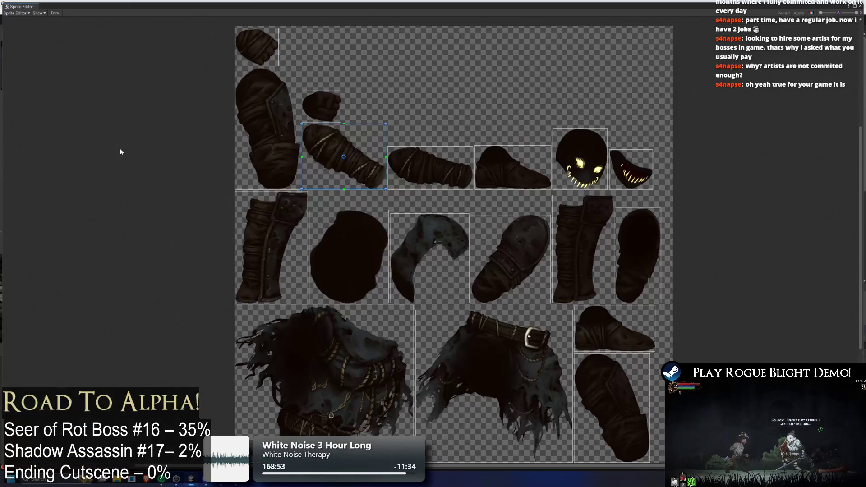
- Switch to the Skinning Editor and swing the thigh bone to see how the skirt deforms
left_click(28, 13)
left_click(27, 48)
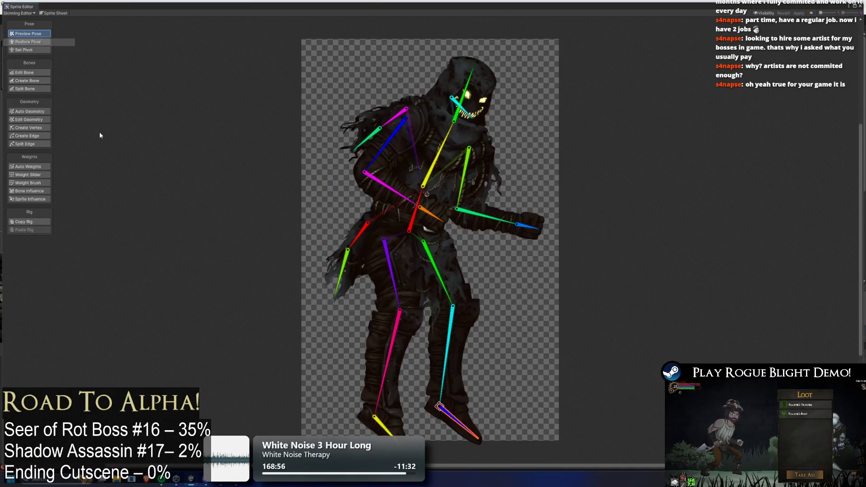
scroll(393, 280, "up", 5)
left_click_drag(404, 271, 336, 240)
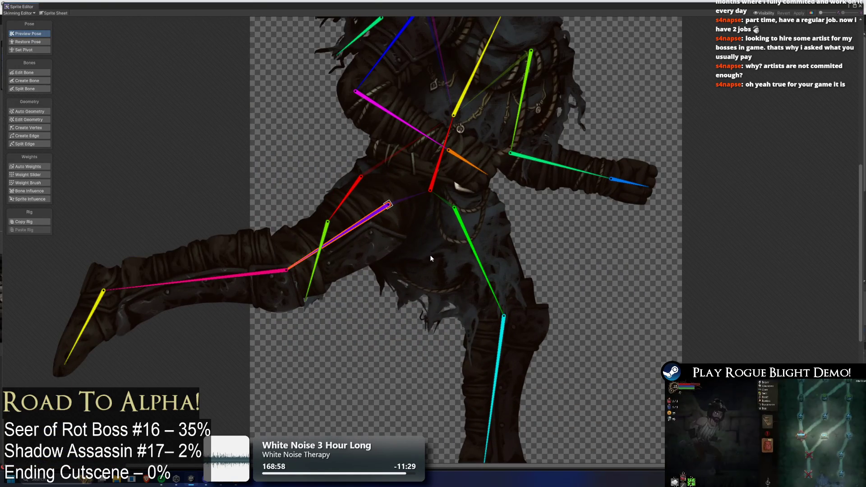
- Paint the red bone's weight over the skirt's purple area with the Weight Brush
left_click(29, 183)
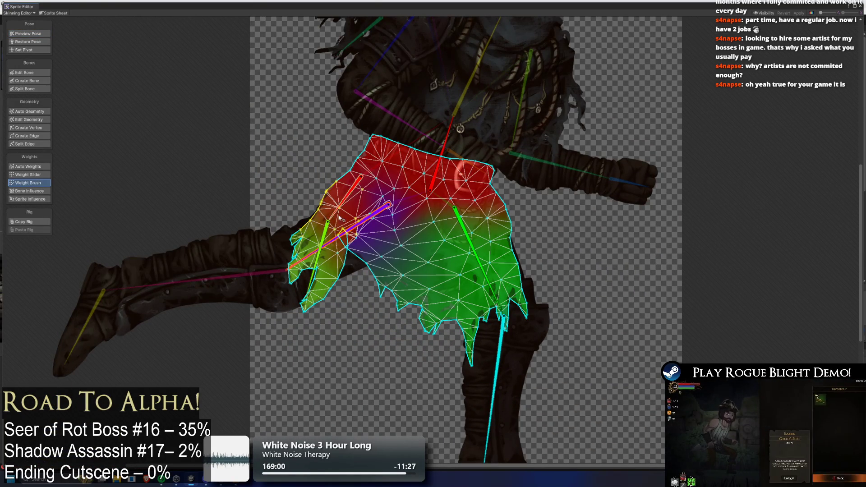
left_click(432, 192)
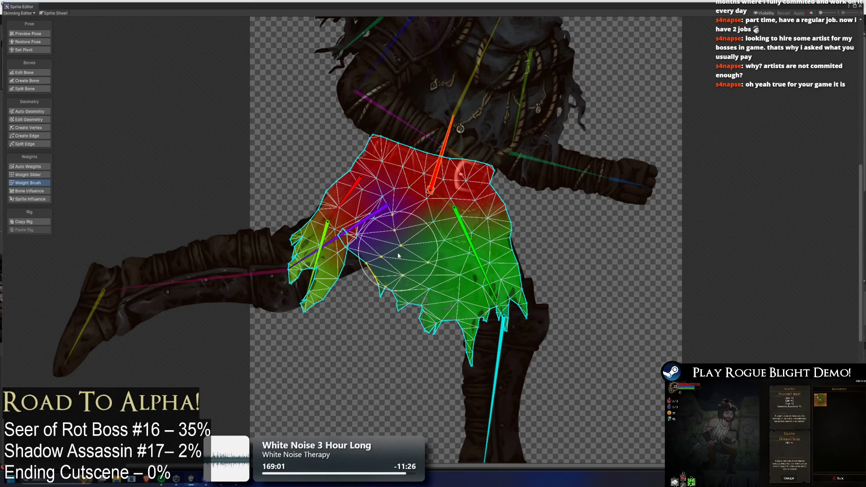
mouse_move(406, 216)
left_mouse_down()
mouse_move(370, 253)
mouse_move(459, 227)
left_mouse_up()
key("ctrl+z")
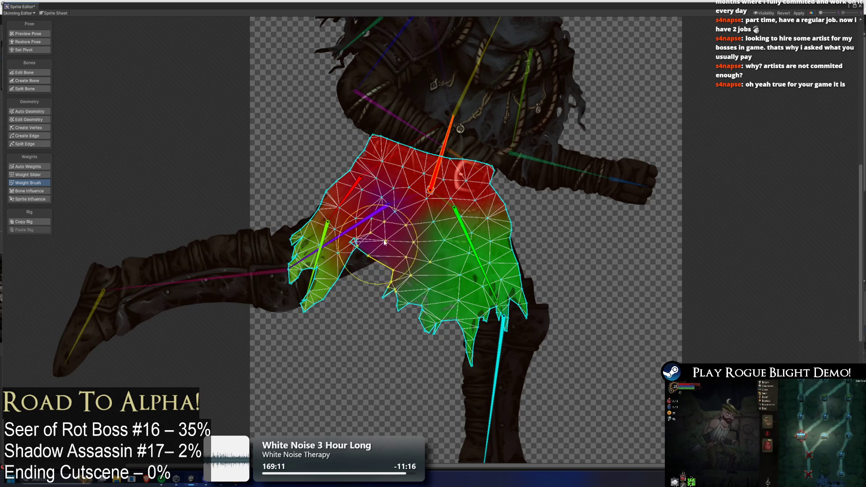
mouse_move(385, 243)
left_mouse_down()
mouse_move(404, 245)
mouse_move(402, 257)
left_mouse_up()
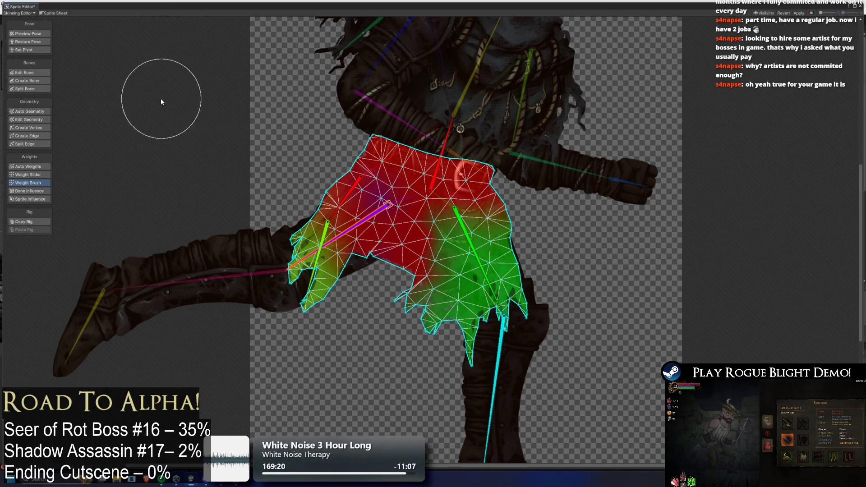
- Preview the posed leg to check the skirt deformation, then apply the weight changes
left_click(39, 36)
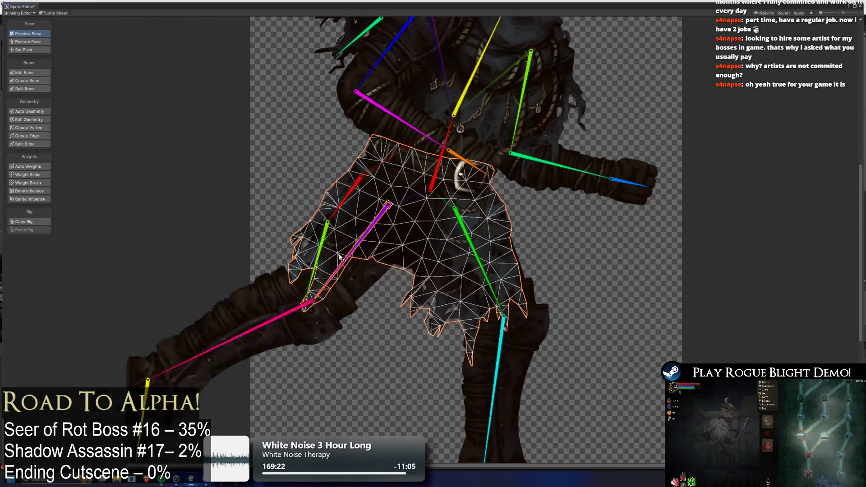
mouse_move(399, 267)
left_mouse_down()
mouse_move(394, 258)
mouse_move(535, 229)
left_mouse_up()
left_click(861, 6)
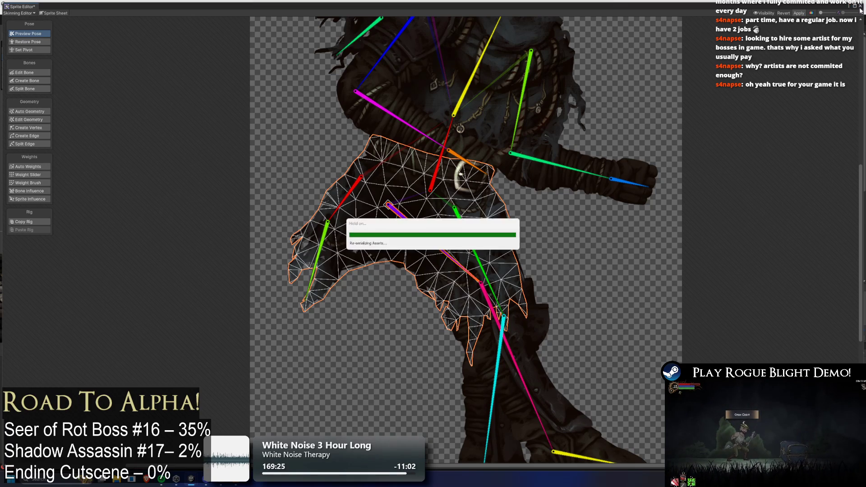
- Zoom onto the character and raise the left foot target to test the reweighted skirt
scroll(142, 188, "up", 1)
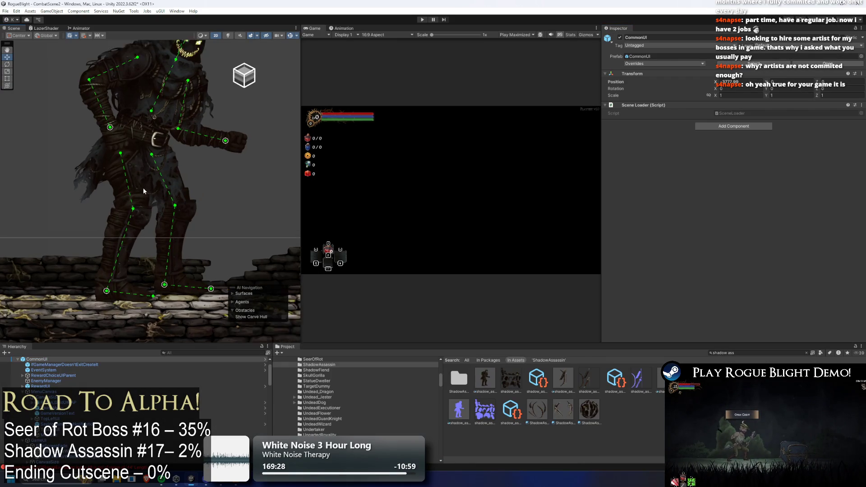
mouse_move(101, 299)
left_mouse_down()
mouse_move(25, 216)
mouse_move(31, 244)
mouse_move(24, 222)
mouse_move(150, 247)
mouse_move(32, 257)
mouse_move(133, 254)
left_mouse_up()
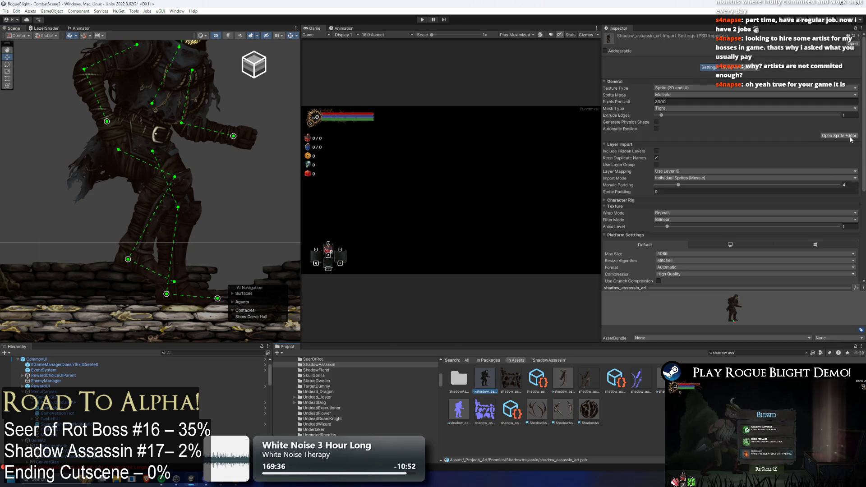
- Reopen the shadow_assassin_art sprite sheet in the Sprite Editor from the Project window
double_click(488, 380)
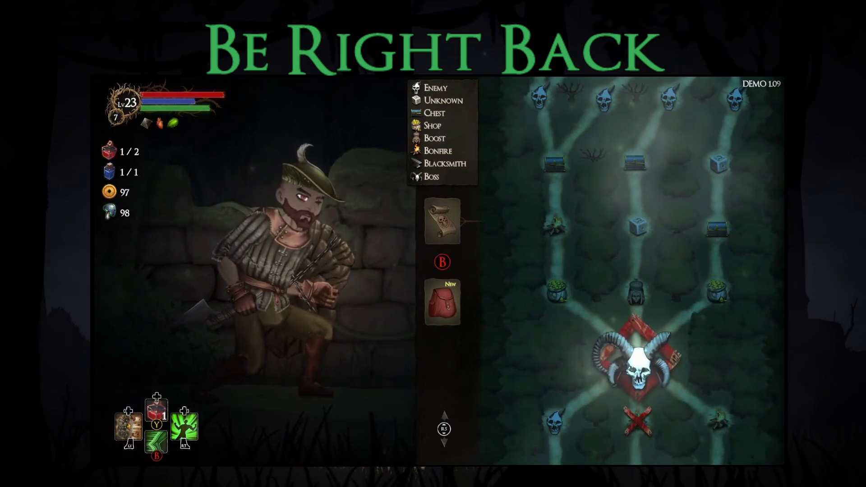
- Inspect the Poison Breath buff and Earth Shield slot in the equipment panel, then resume play
key("Down")
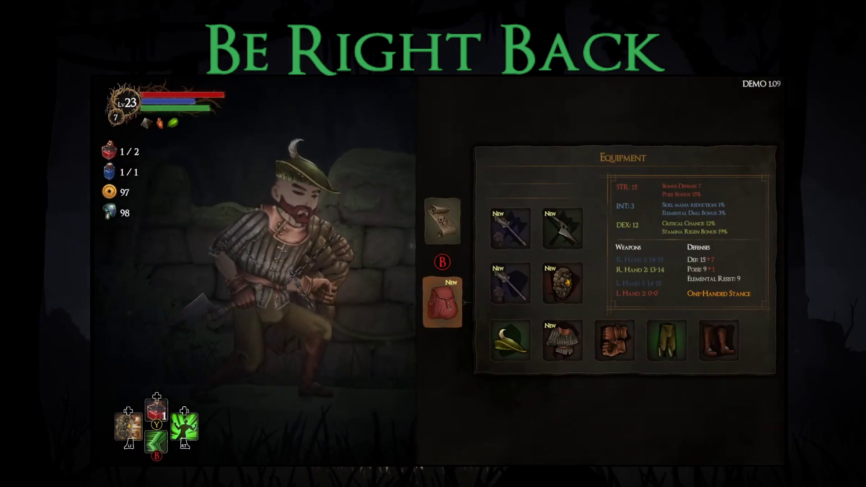
left_click(172, 123)
key("Right")
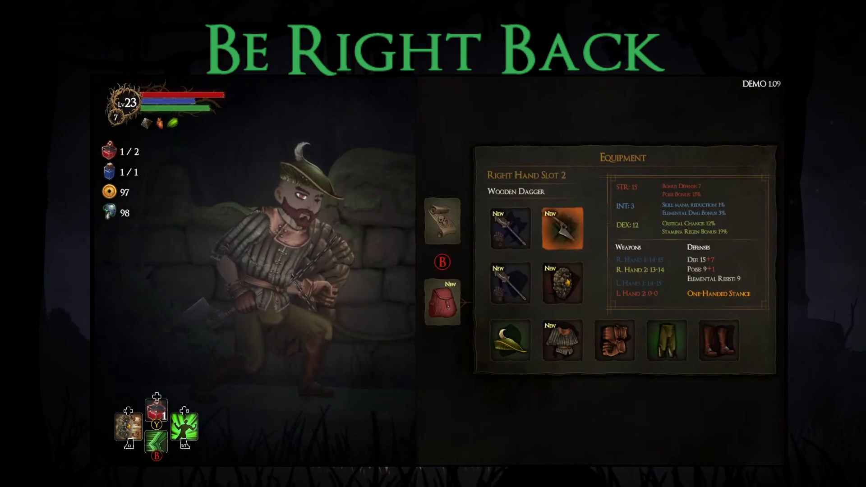
key("Down")
key("Return")
key("Up")
key("Escape")
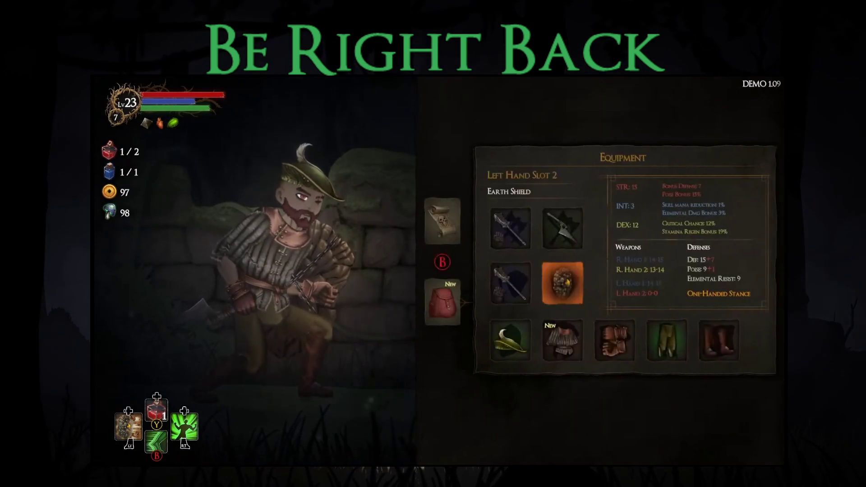
key("Escape")
key("Escape")
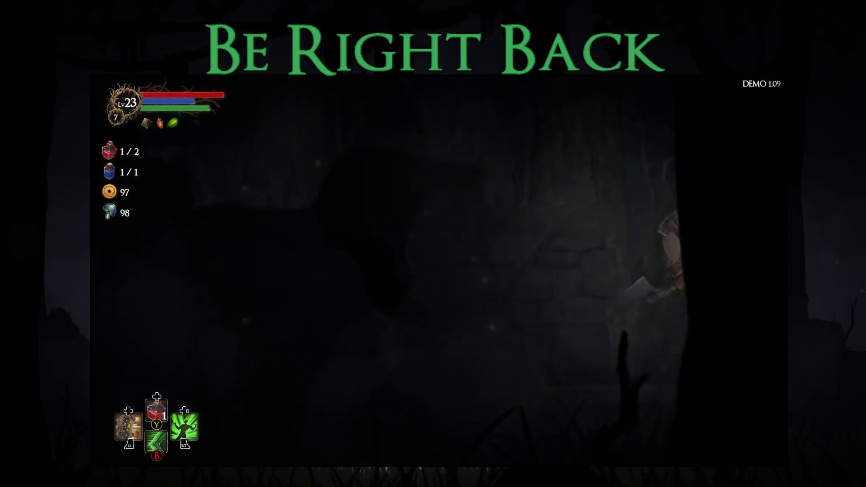
- Fight the skeletal beast boss with dashes, strikes, thrown items and a special skill until it dies
key("Right")
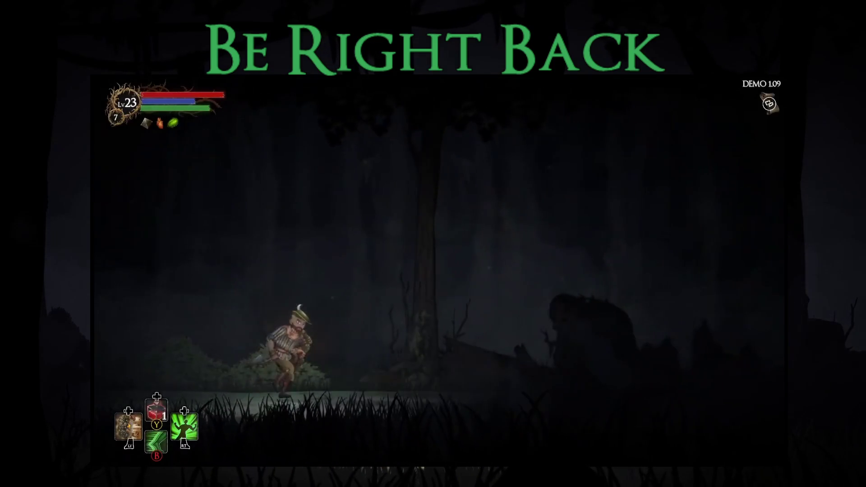
key("q")
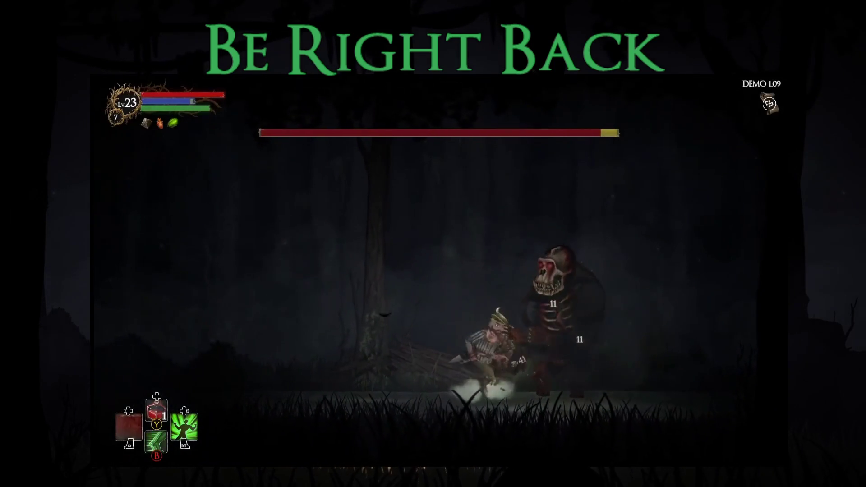
key("shift")
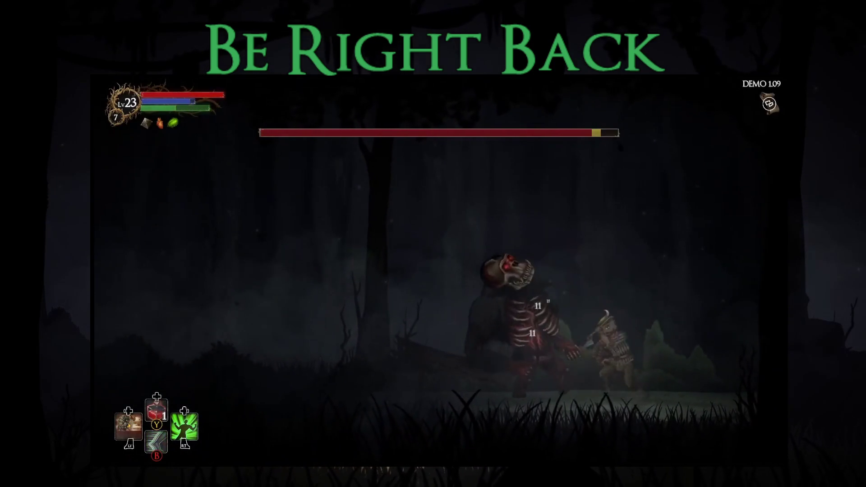
key("Left")
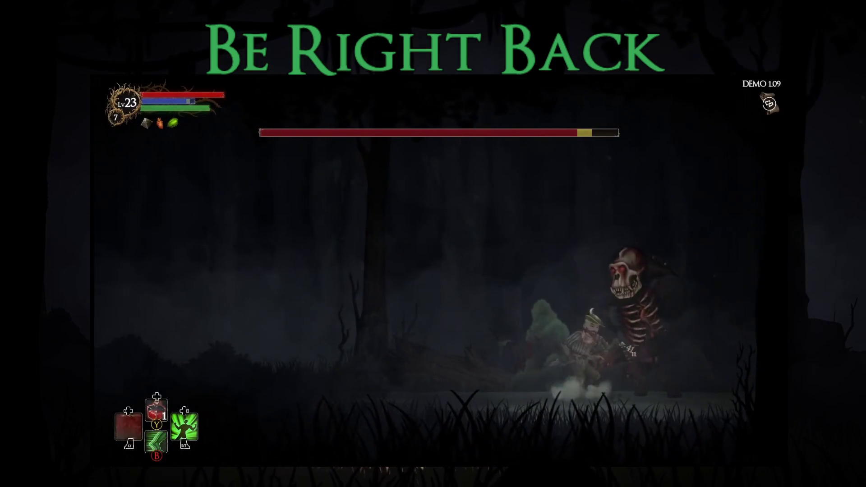
key("Right")
key("Left")
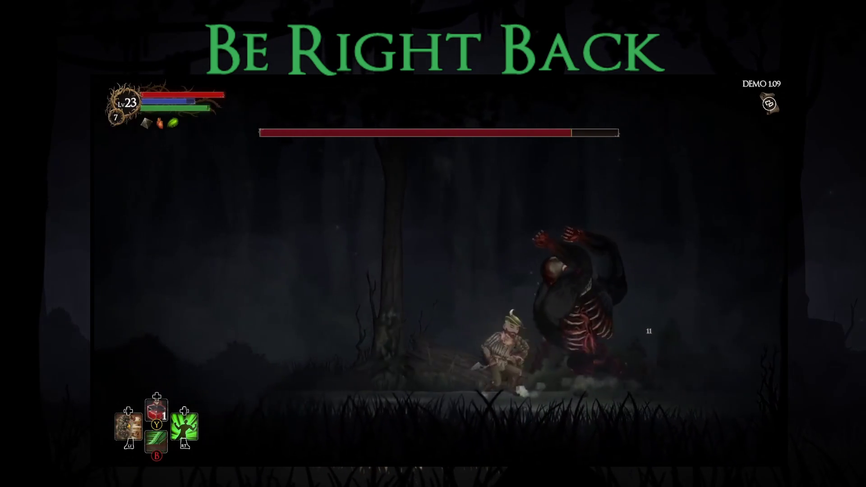
key("Right")
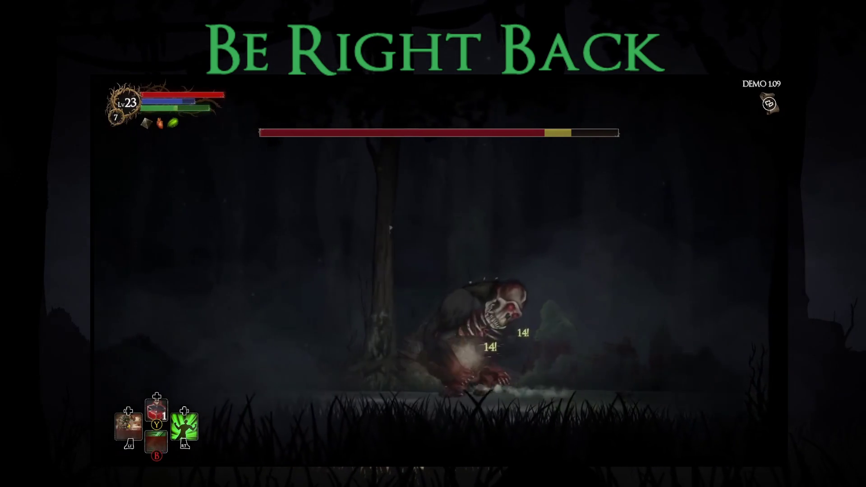
key("Right")
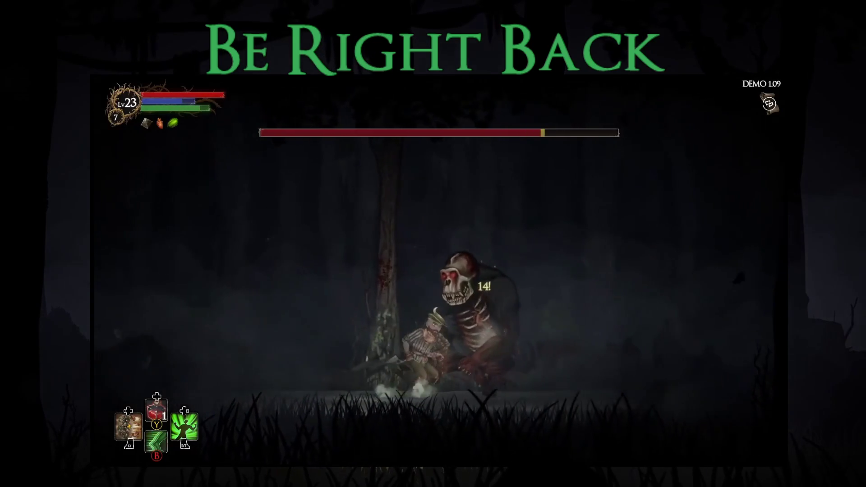
key("Right")
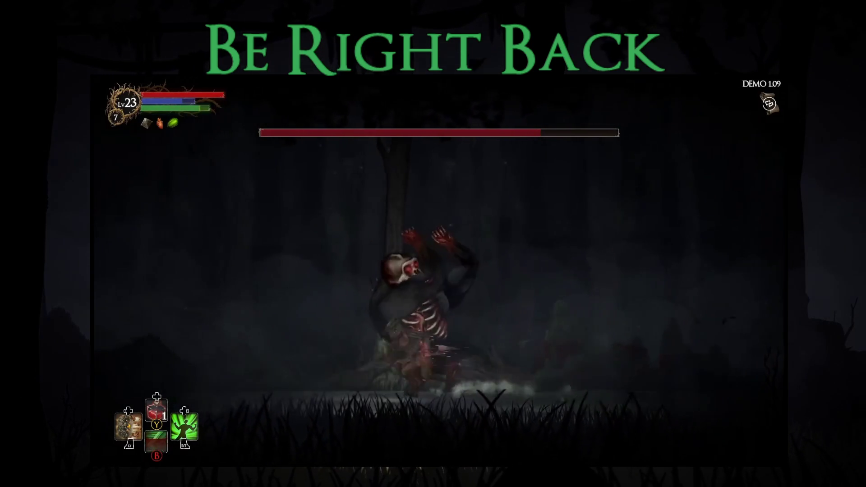
key("q")
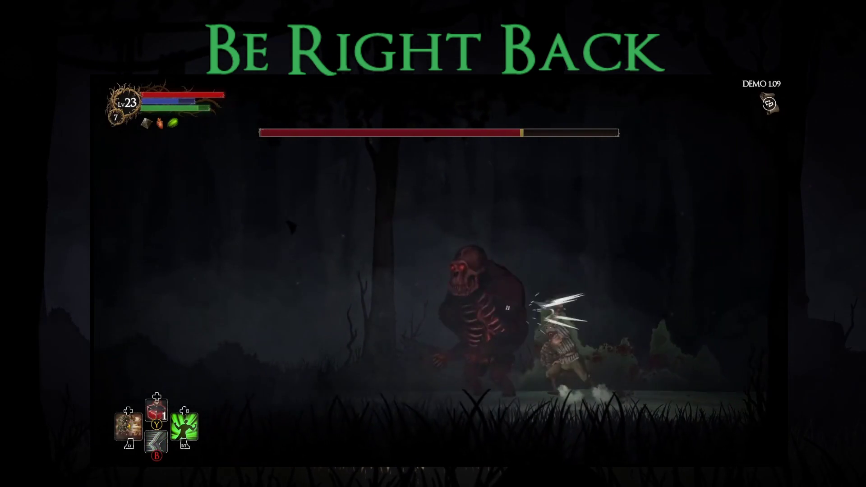
key("Right")
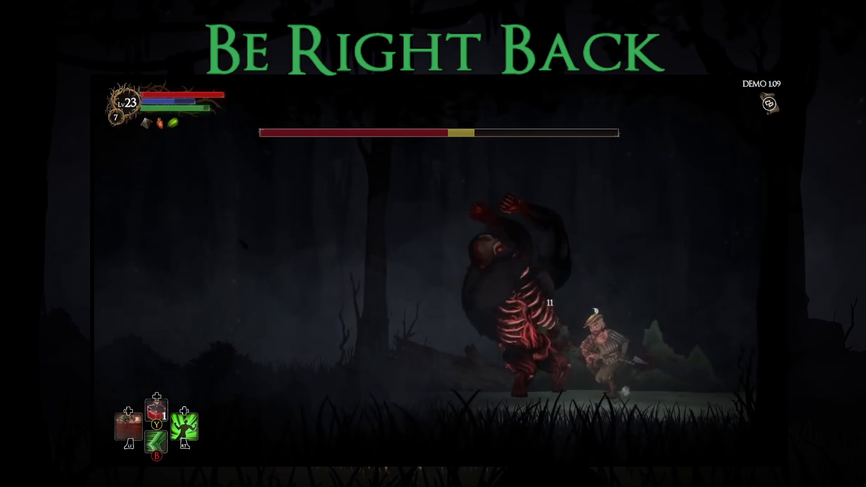
key("b")
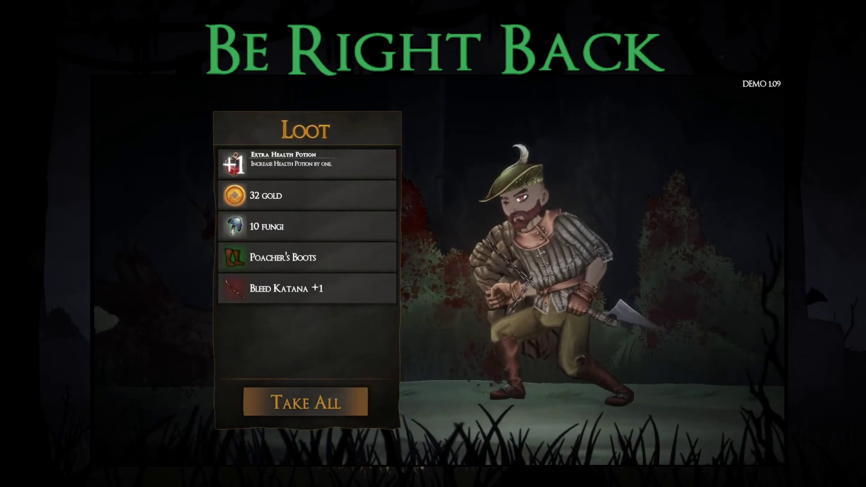
- Take all the boss loot and equip Bleed Katana +1 in Right Hand Slot 2
key("Return")
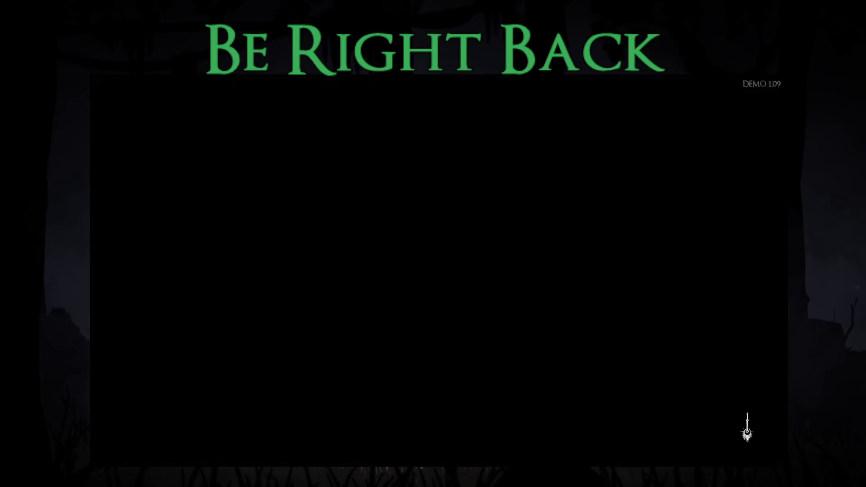
key("Tab")
key("Down")
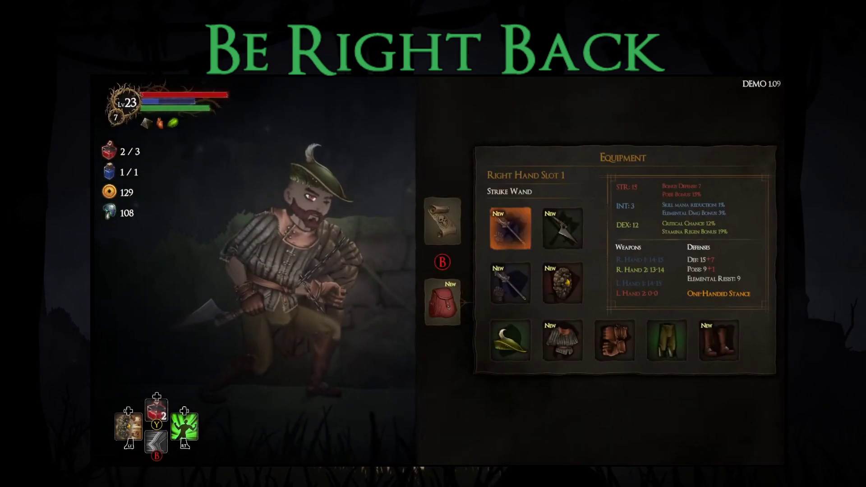
key("Right")
key("Return")
key("Right")
key("Return")
- Look over the Thief's Armor and shield options in the equipment slots
key("Down")
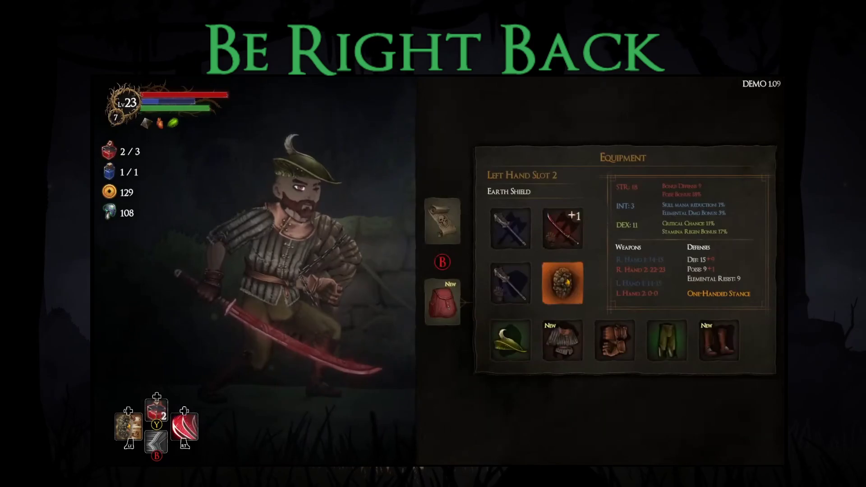
key("Down")
key("Return")
key("Right")
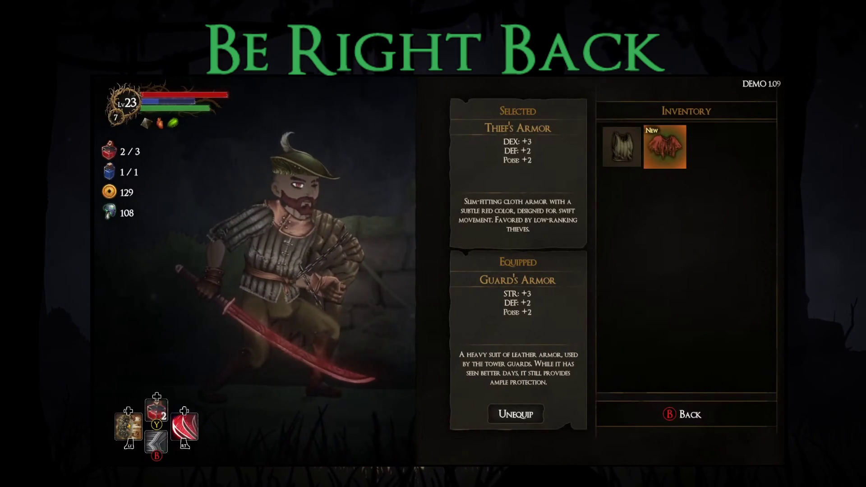
key("Escape")
key("Return")
key("Escape")
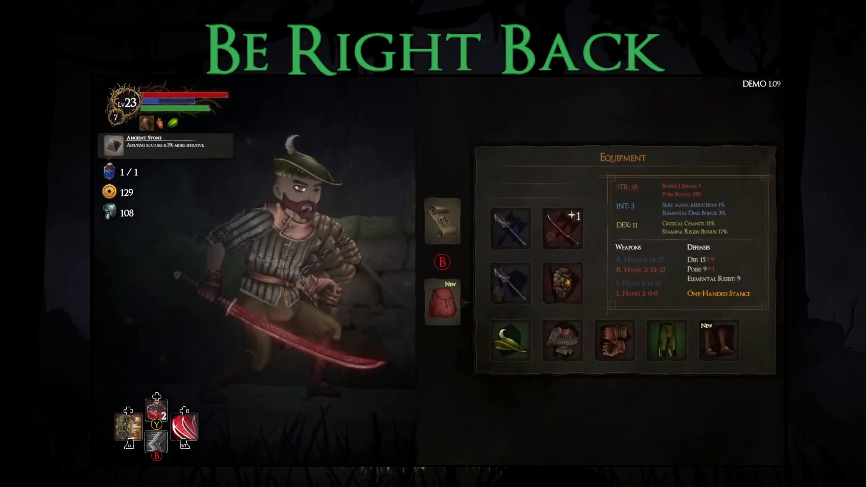
- Review the equipped katana and Poacher's Boots, then travel to the next forest area
key("Right")
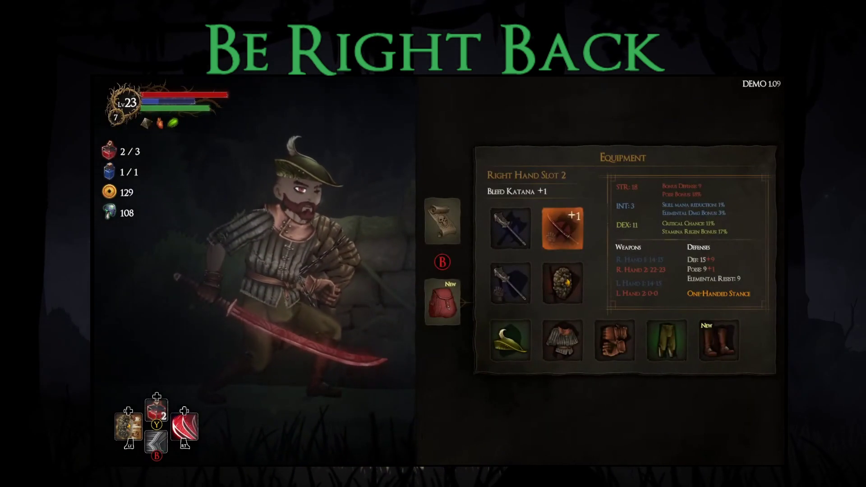
key("Return")
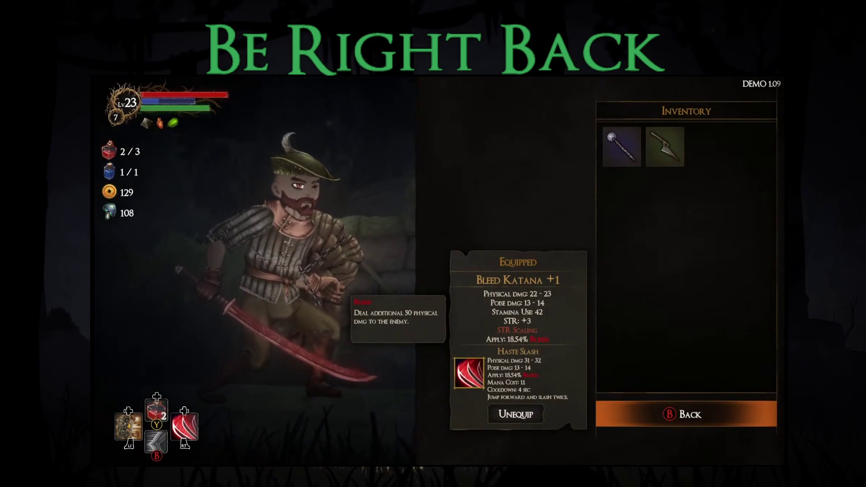
key("Escape")
key("Down")
key("Return")
key("Right")
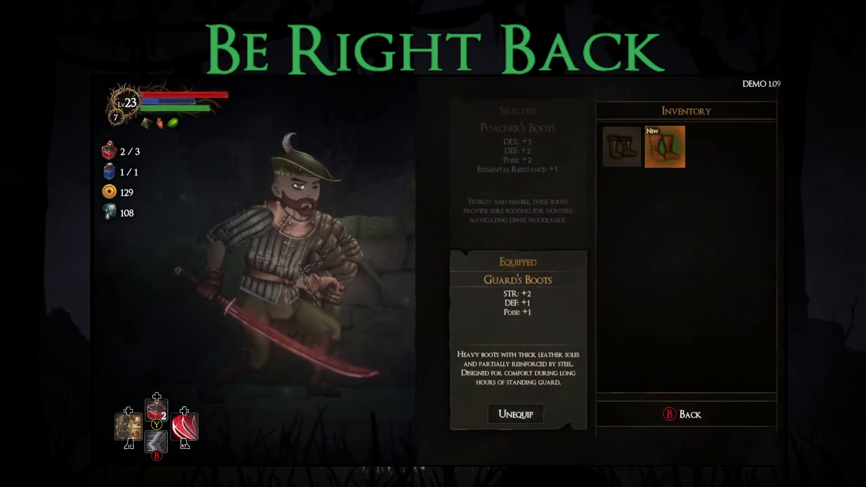
key("Left")
key("Escape")
key("Escape")
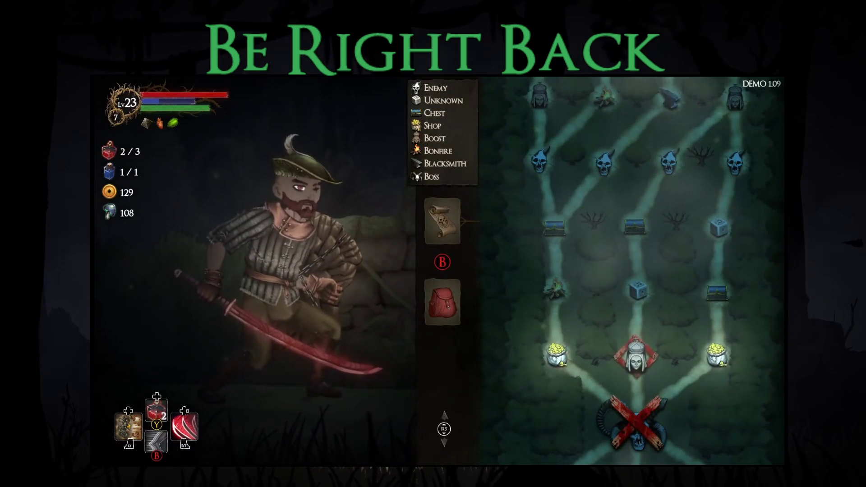
key("Return")
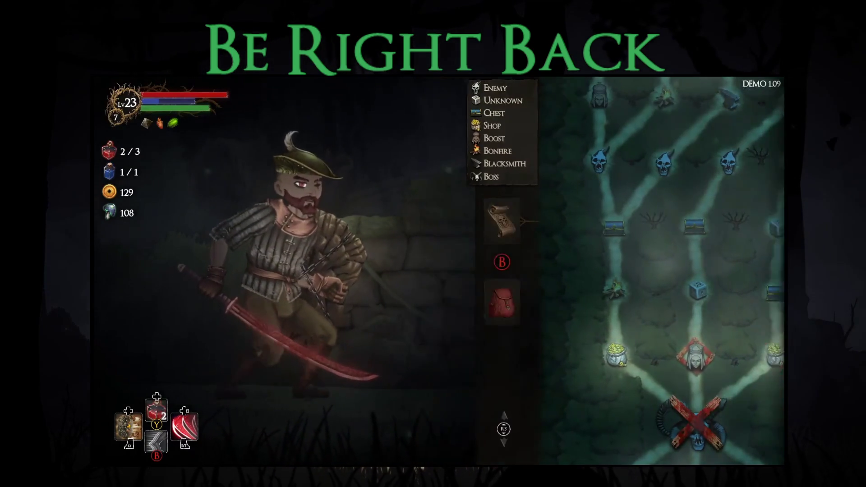
- Pray at the shrines, taking the Bonus Stamina blessing and another stat blessing
key("Right")
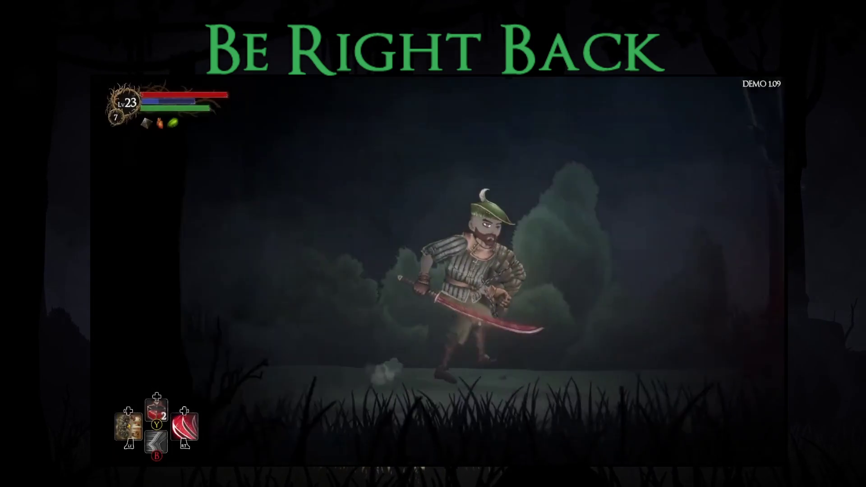
key("Up")
key("Down")
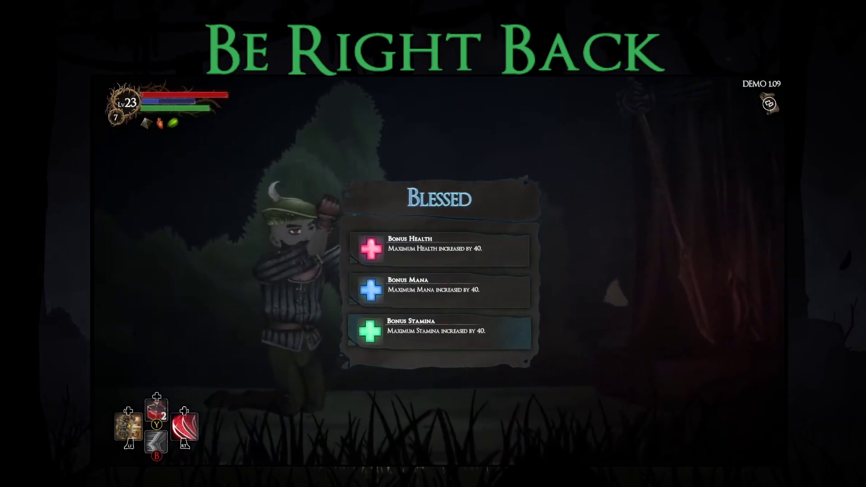
key("Return")
key("Return")
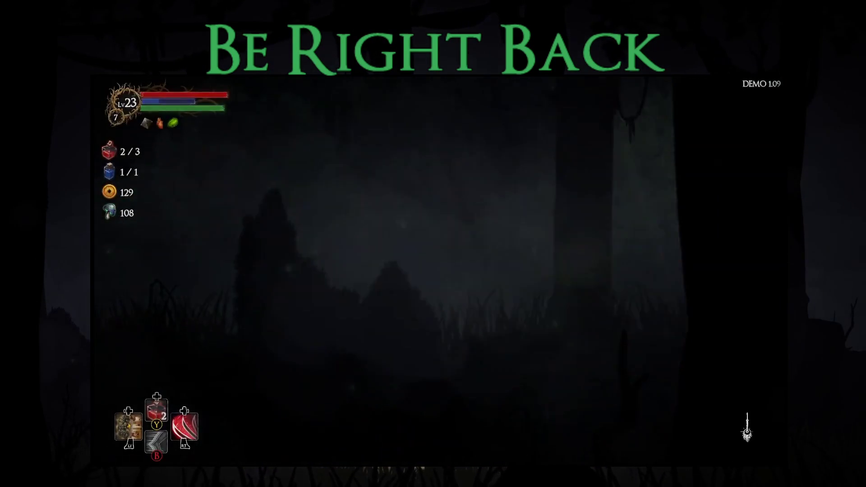
key("Return")
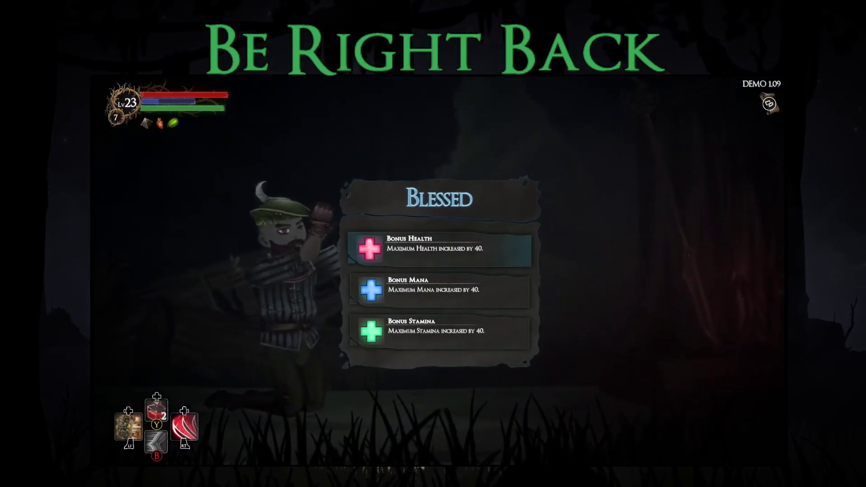
key("Return")
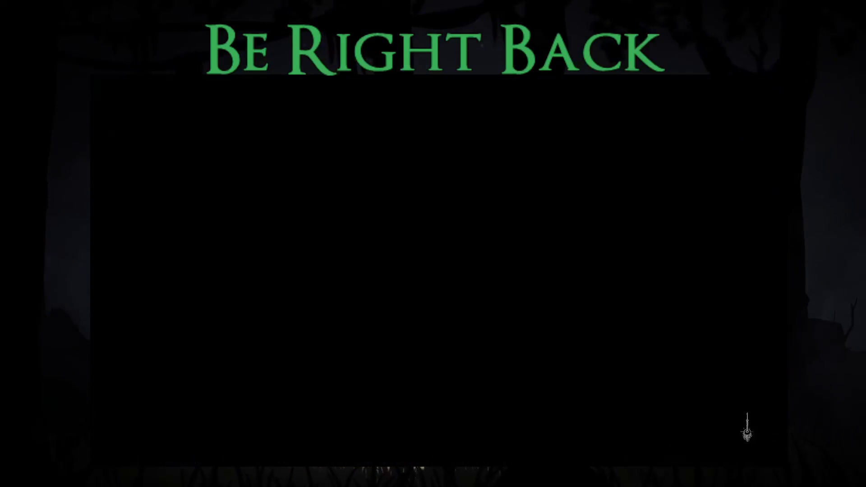
- Travel to the chest area, open the chest and take the Icicles relic
key("Return")
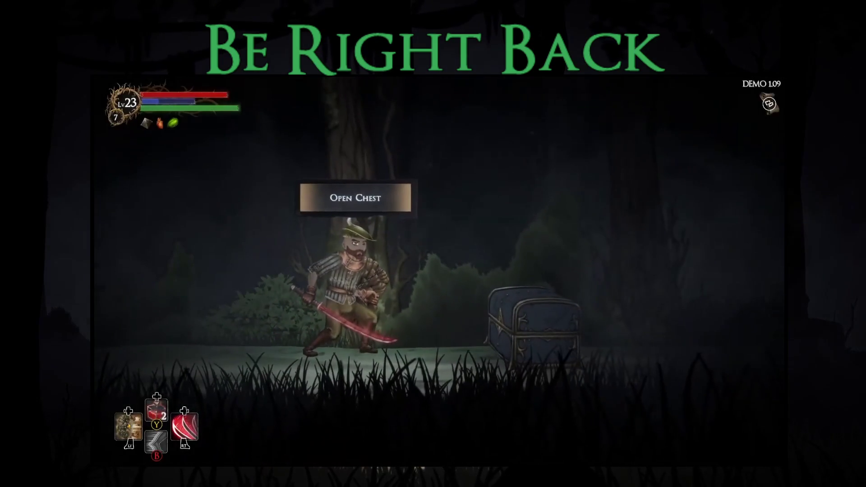
key("Return")
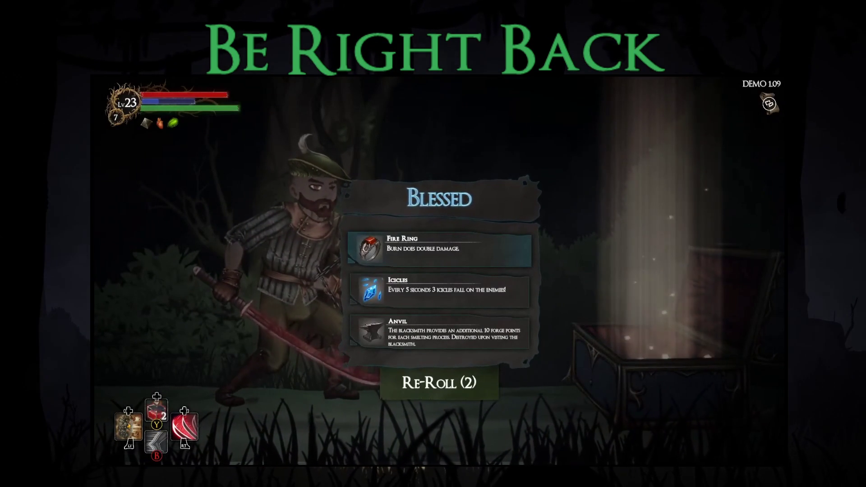
key("Down")
key("Return")
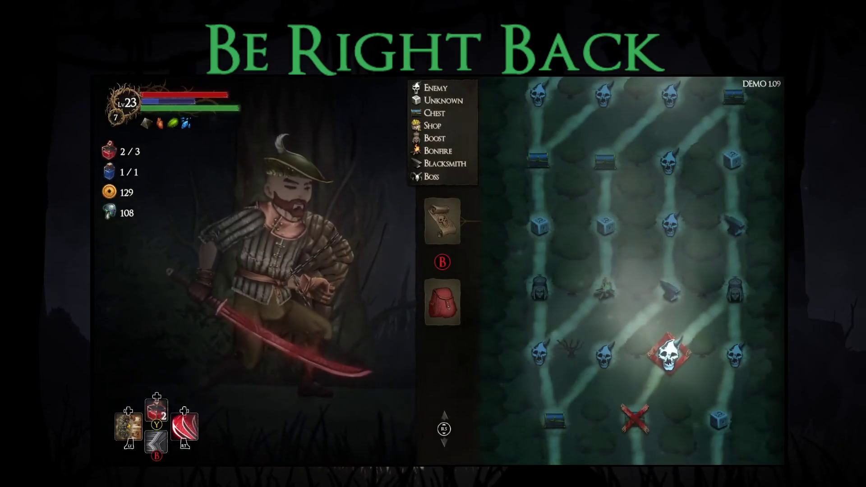
- Enter the next area and browse the weapon and boots inventory, including the Novice Boots
key("Return")
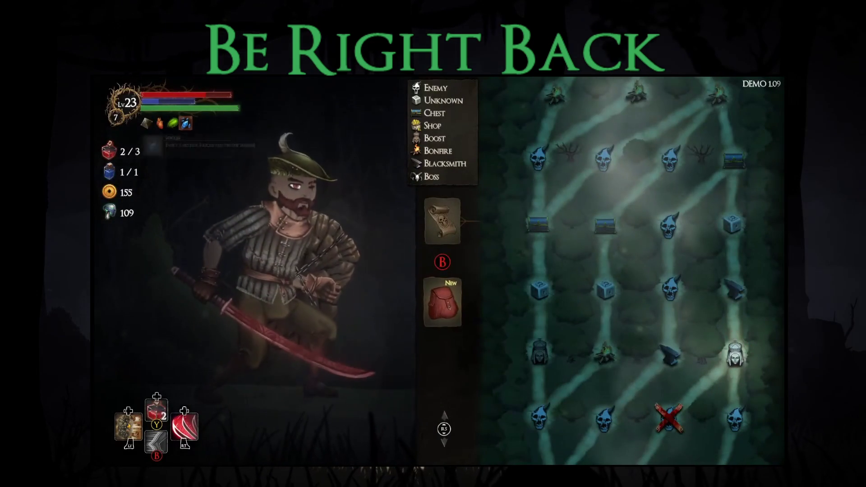
key("Down")
key("Return")
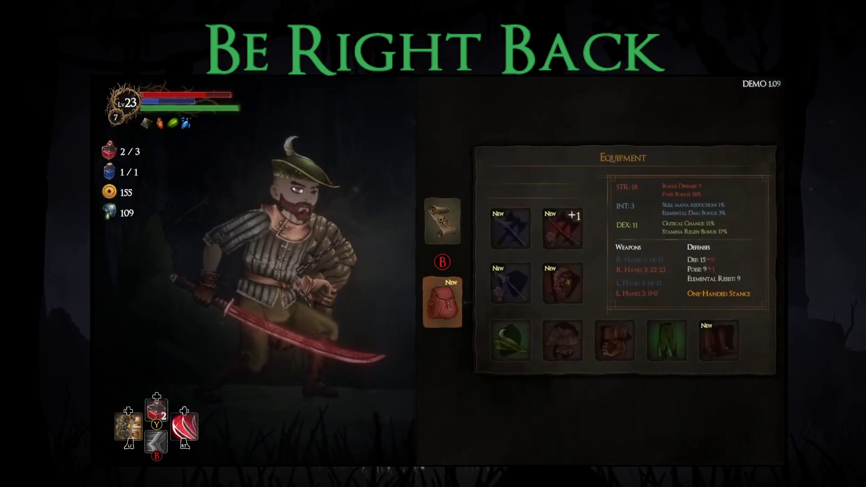
key("Right")
key("Return")
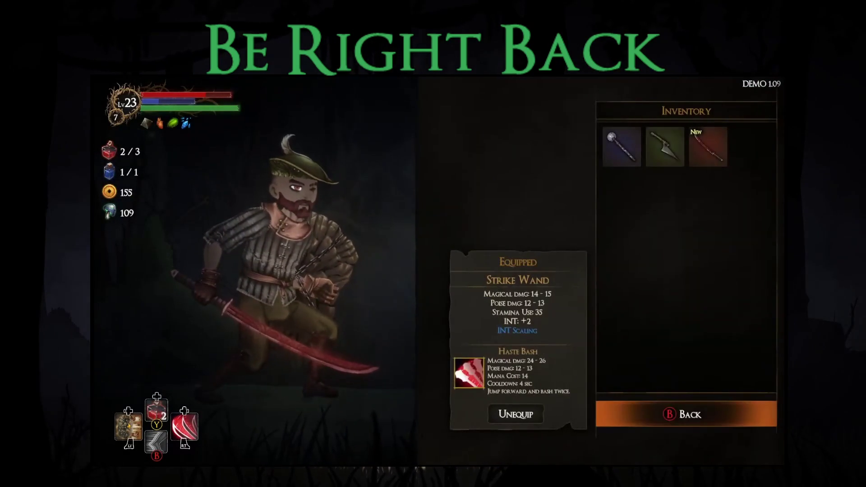
key("Right")
key("Right")
key("Escape")
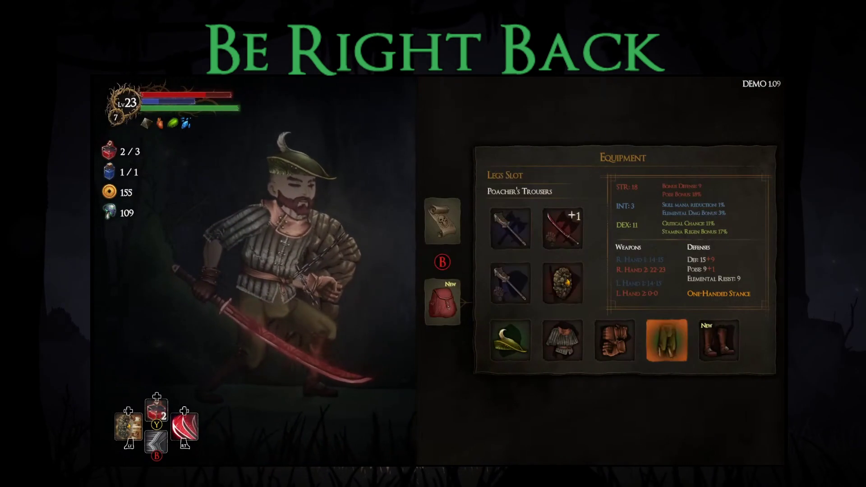
key("Right")
key("Return")
key("Right")
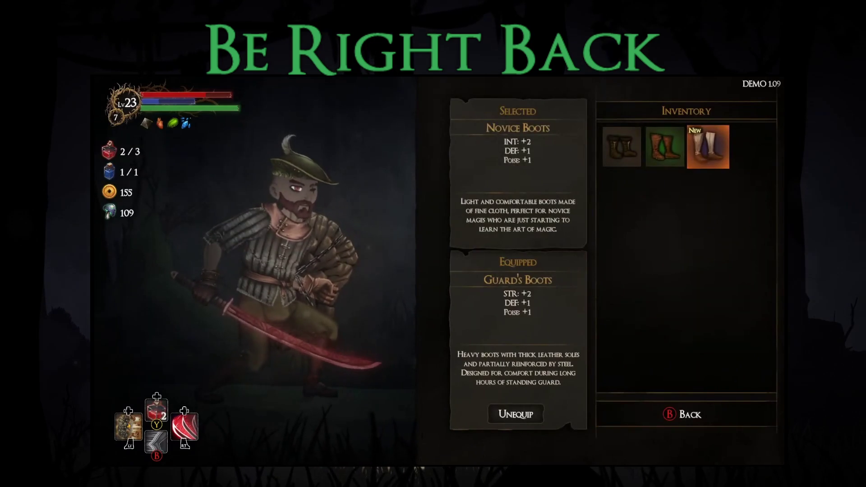
key("Escape")
key("Escape")
key("Escape")
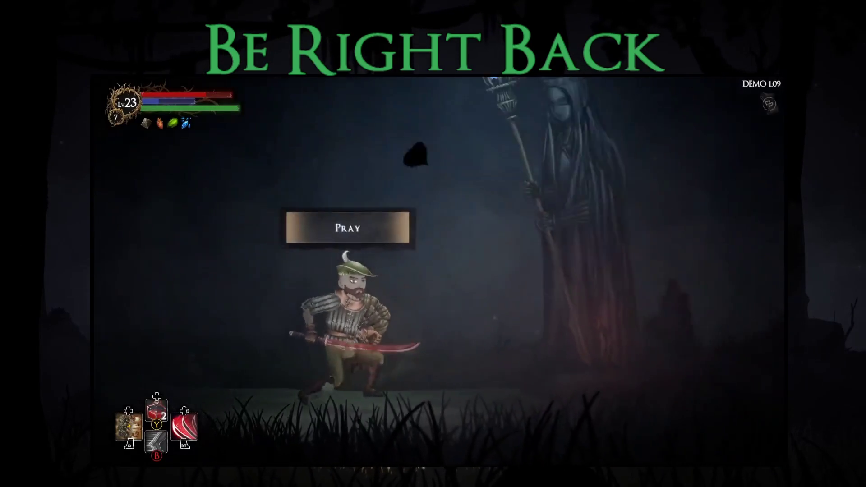
- Pray at the statue for the Bonus Stamina blessing and head to the next forest area
key("e")
key("Down")
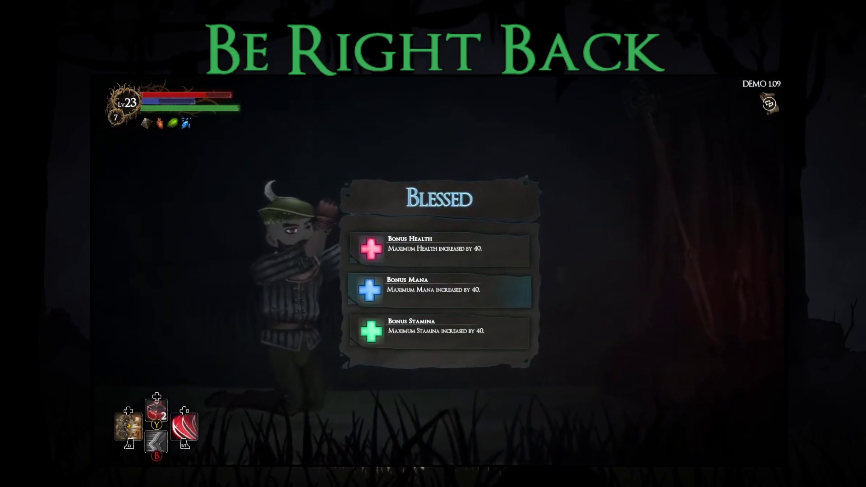
key("Down")
key("Return")
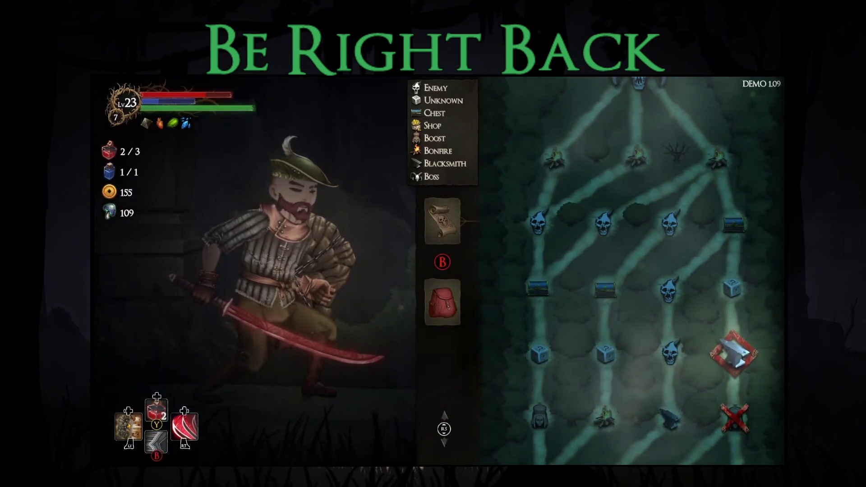
key("Return")
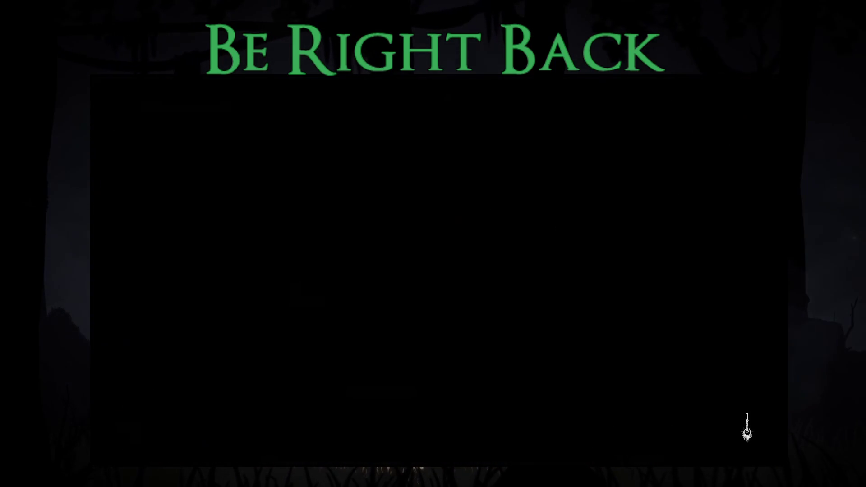
- Select the Bleed Katana +1 for upgrading at the blacksmith
key("e")
key("Return")
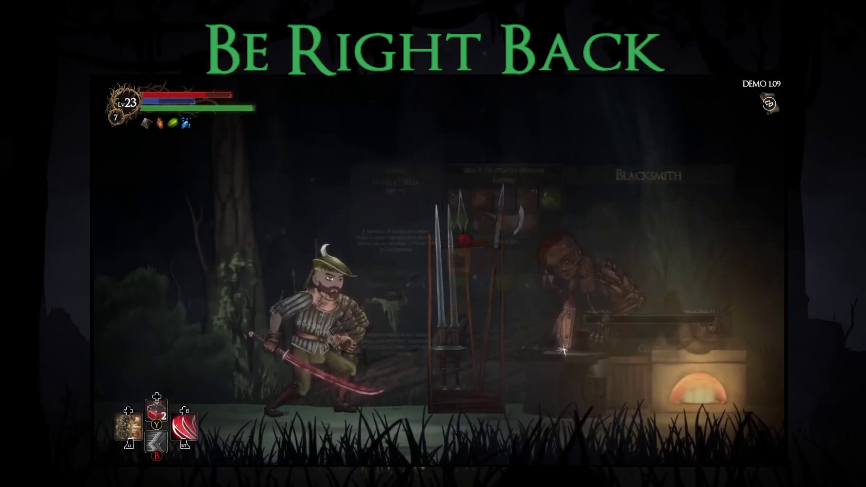
key("Up")
key("Up")
key("Right")
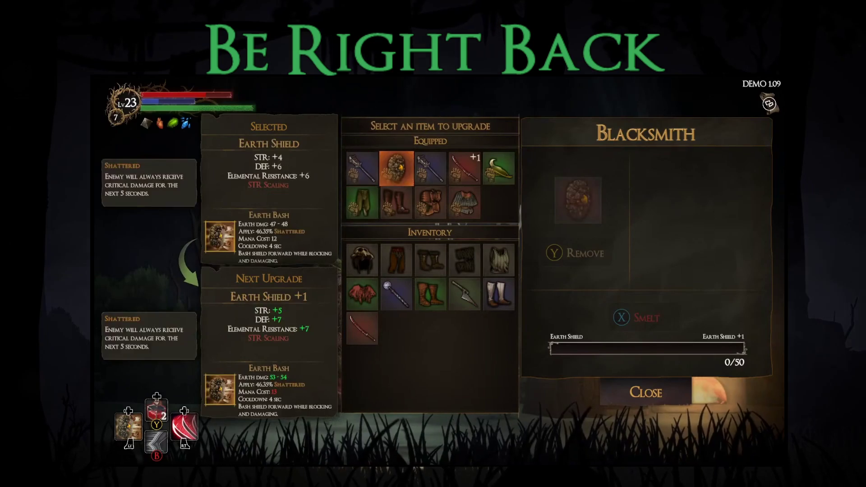
key("Right")
key("Right")
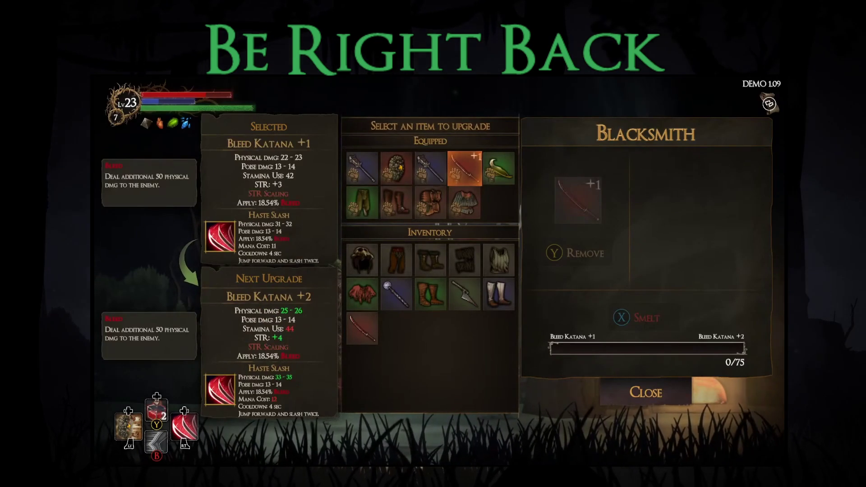
key("Return")
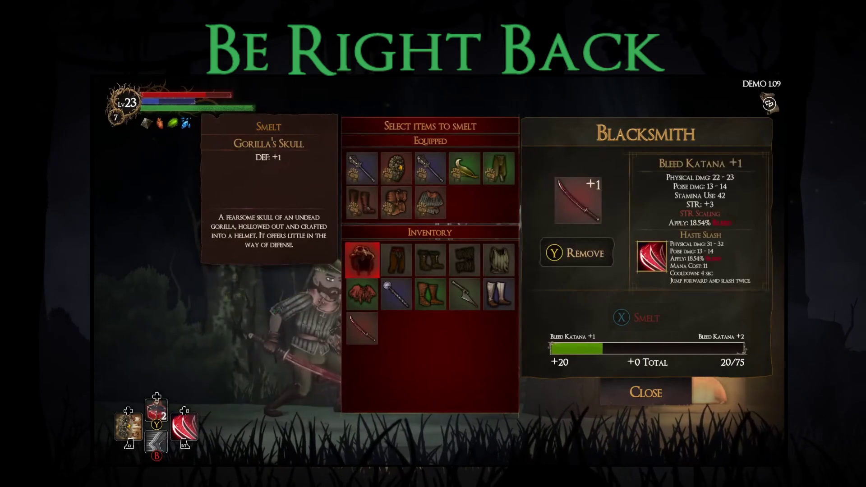
- Smelt Gorilla's Skull, Novice Boots, Wooden Dagger, Poacher's Boots and other spares into the katana
key("Return")
key("Right")
key("Right")
key("Return")
key("Right")
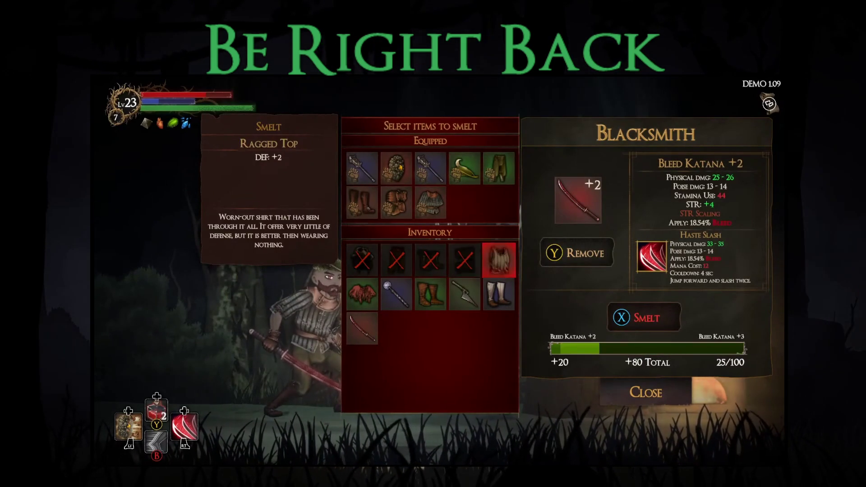
key("Return")
key("Left")
key("Return")
key("Left")
key("Return")
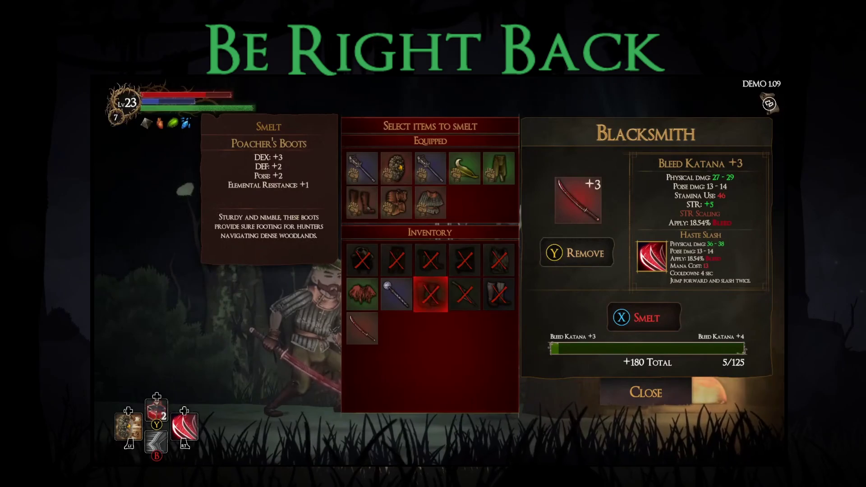
key("x")
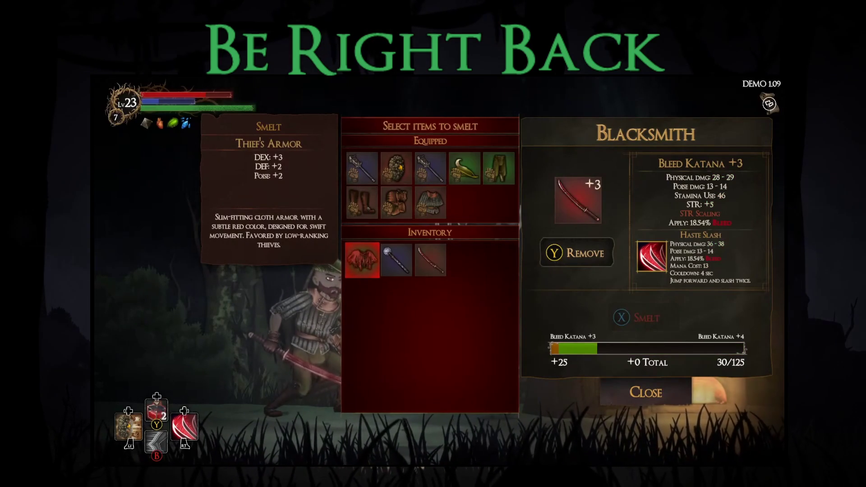
key("Escape")
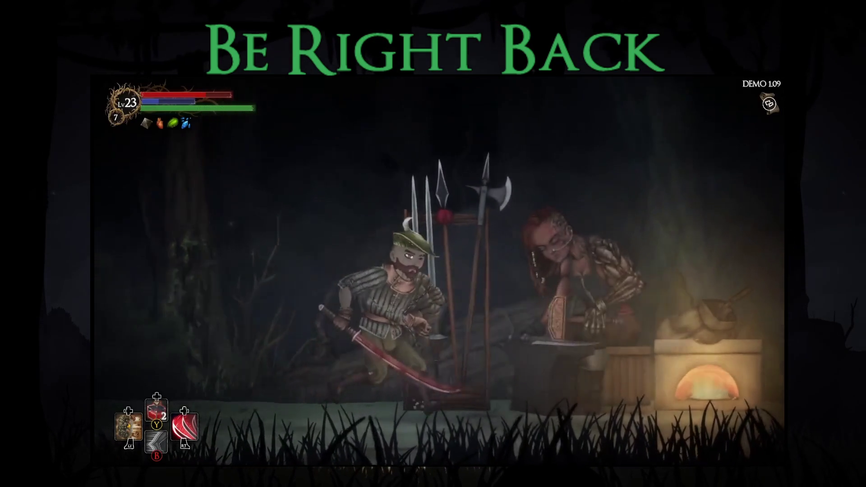
- Read the Icicles relic description on the map screen, then resume play
key("Escape")
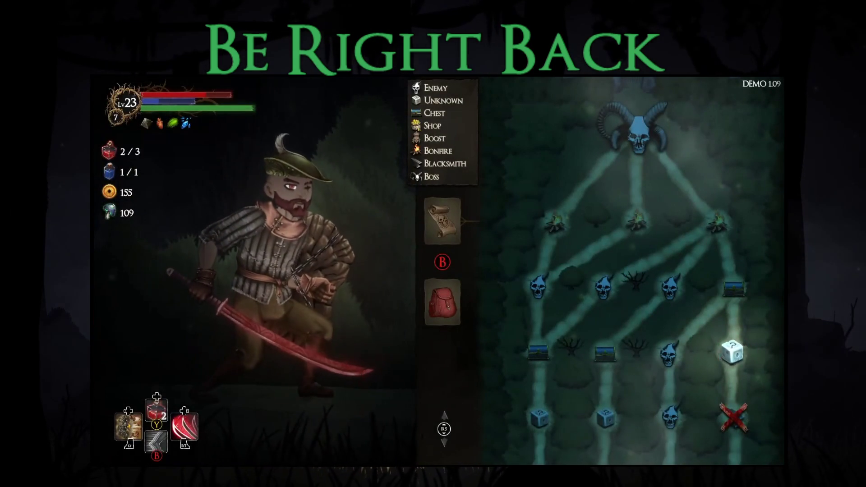
key("Right")
key("Right")
key("Right")
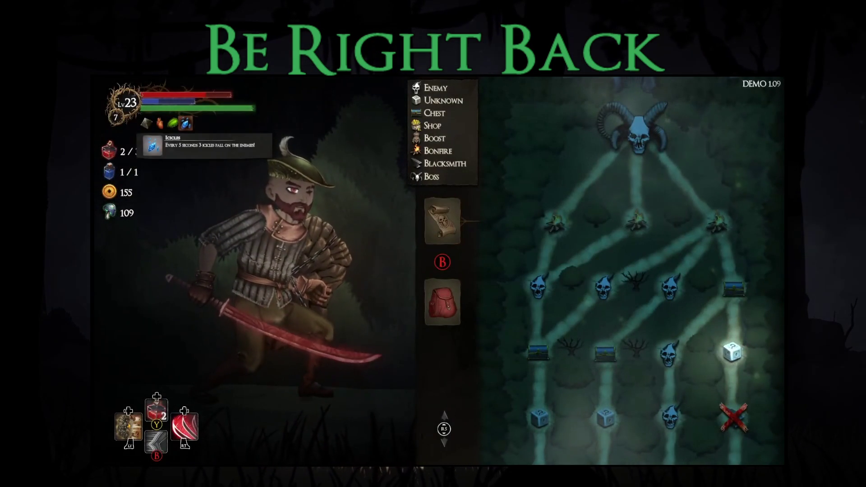
key("Escape")
key("Escape")
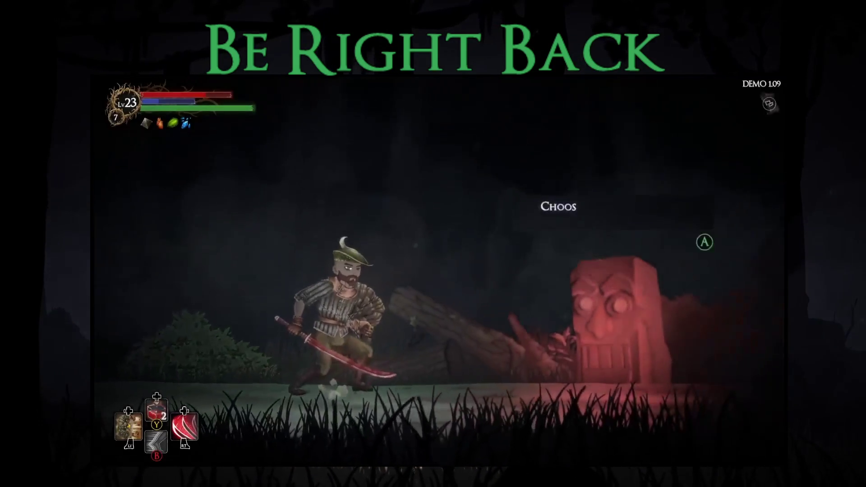
- Pay 100 coins at the totem for a blessing choice and take Backstab
key("Return")
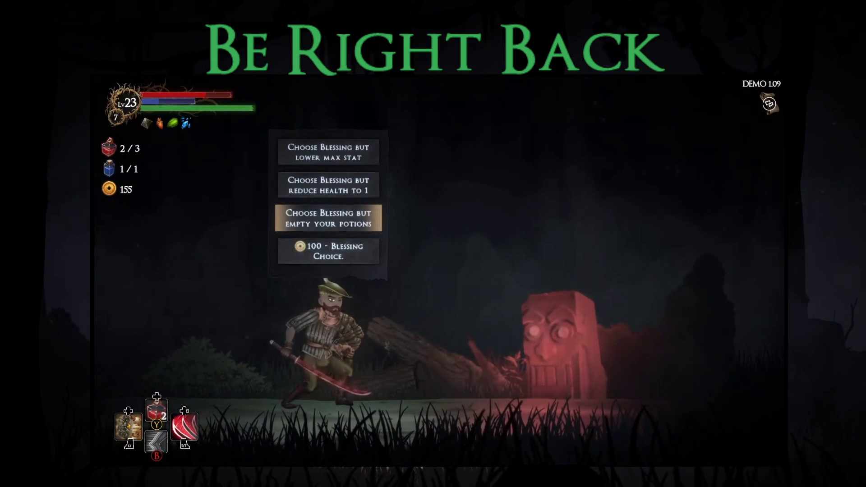
key("Down")
key("Return")
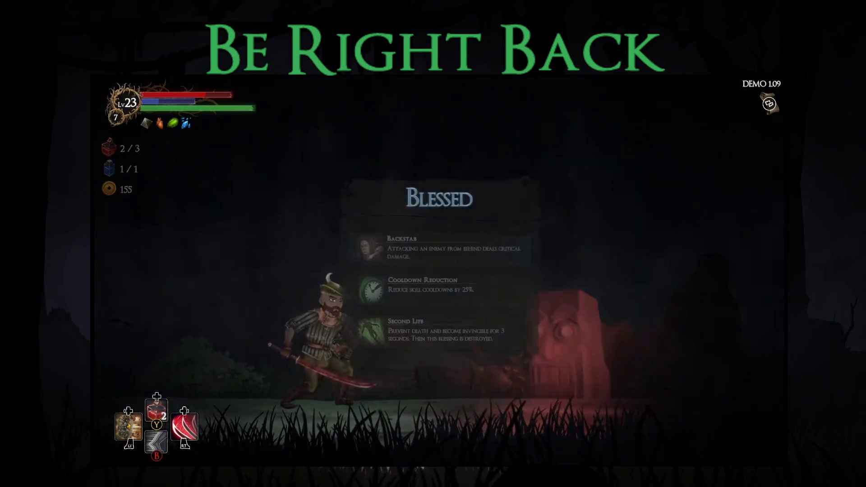
key("Down")
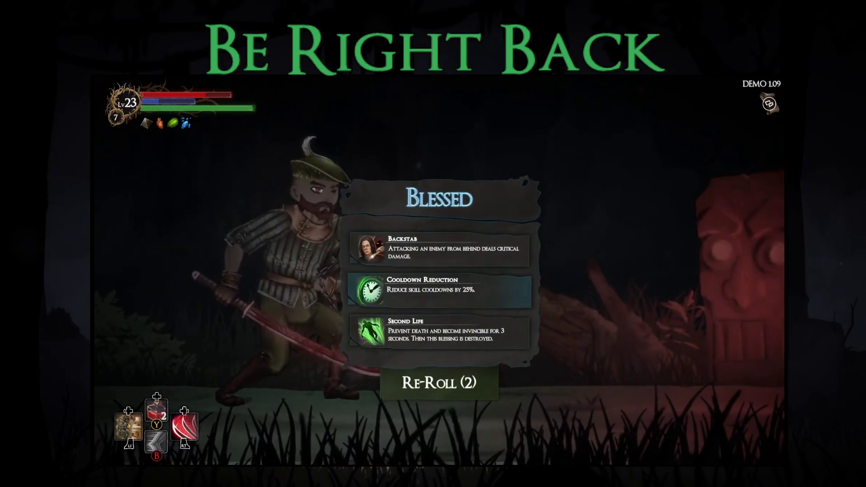
key("Up")
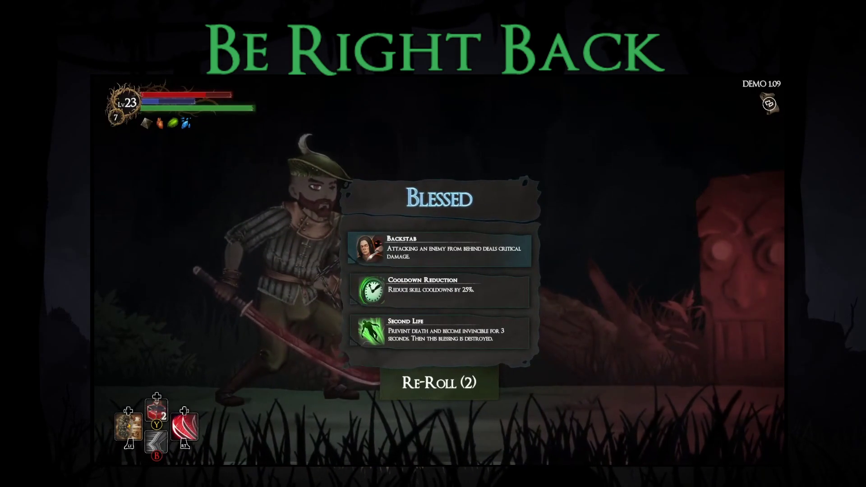
key("Return")
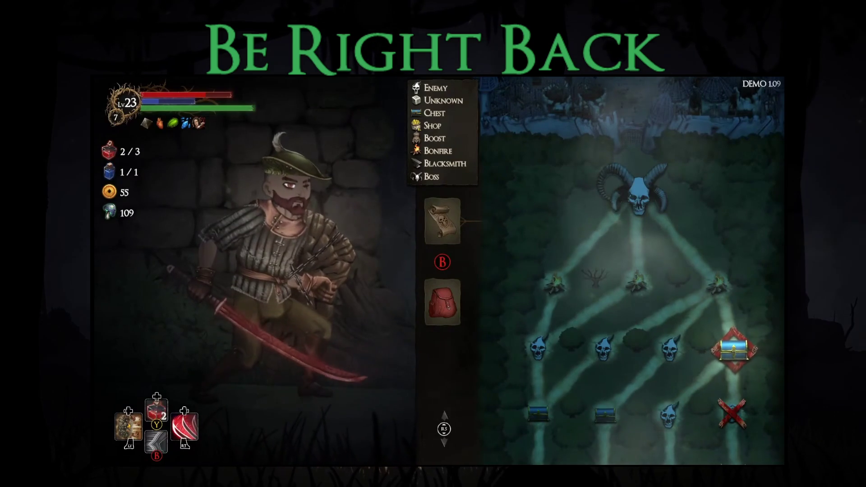
- Equip the Bleed Katana in left hand slot 1
key("Down")
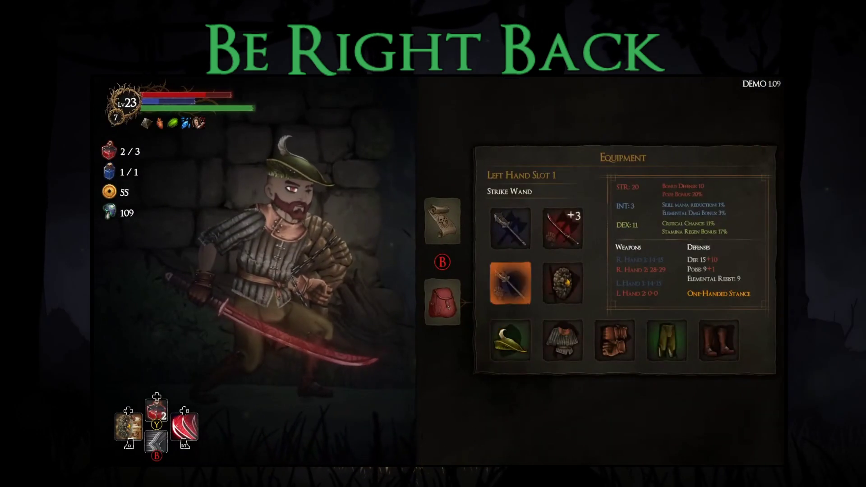
key("Return")
key("Return")
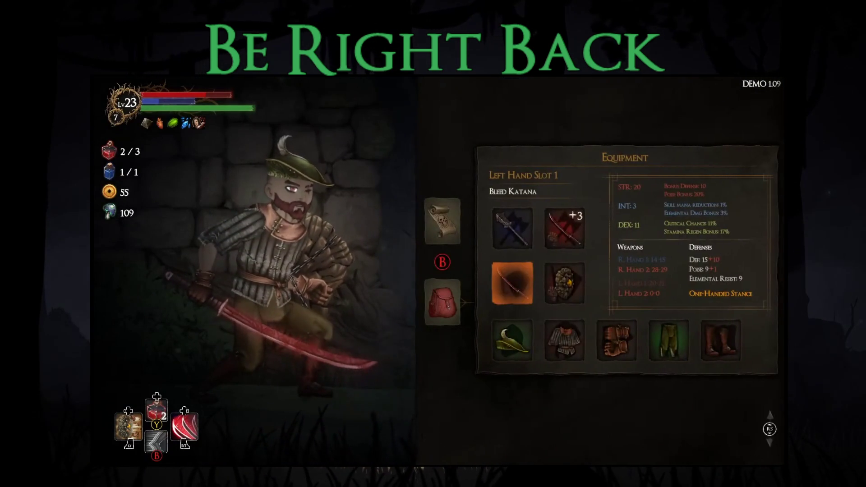
key("Up")
- Open the chest at the next node, take the Shield Fury blessing, and travel onward
key("Escape")
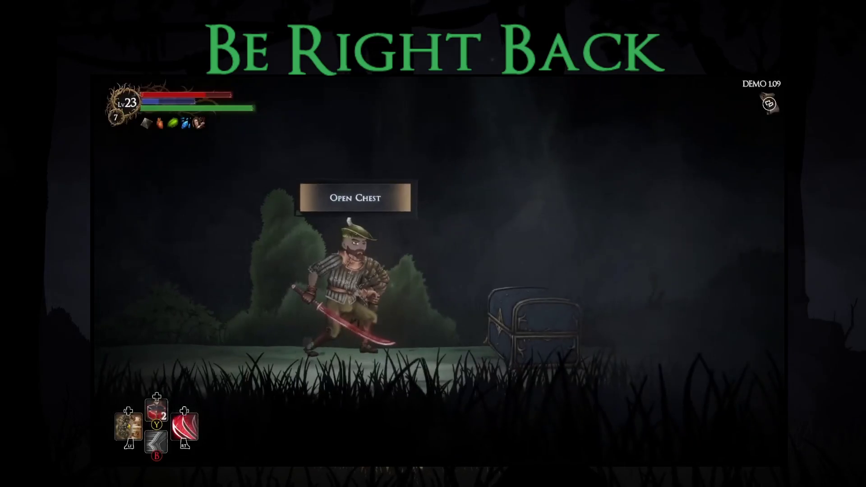
key("e")
key("Down")
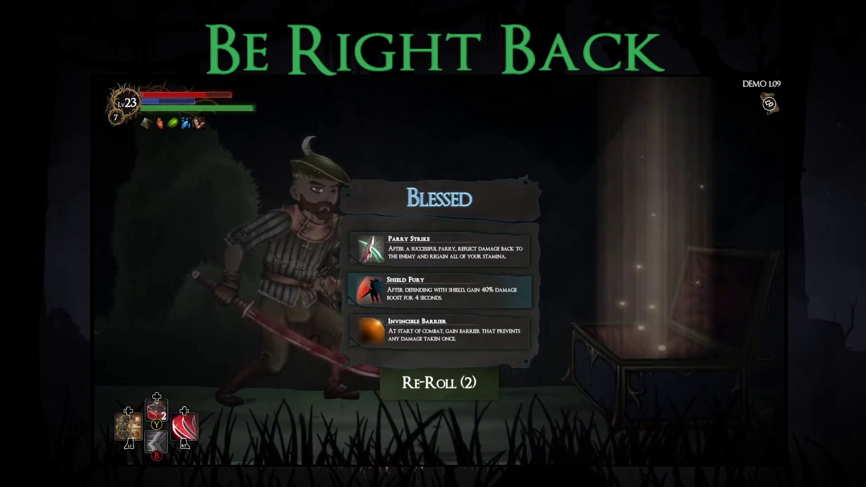
key("Return")
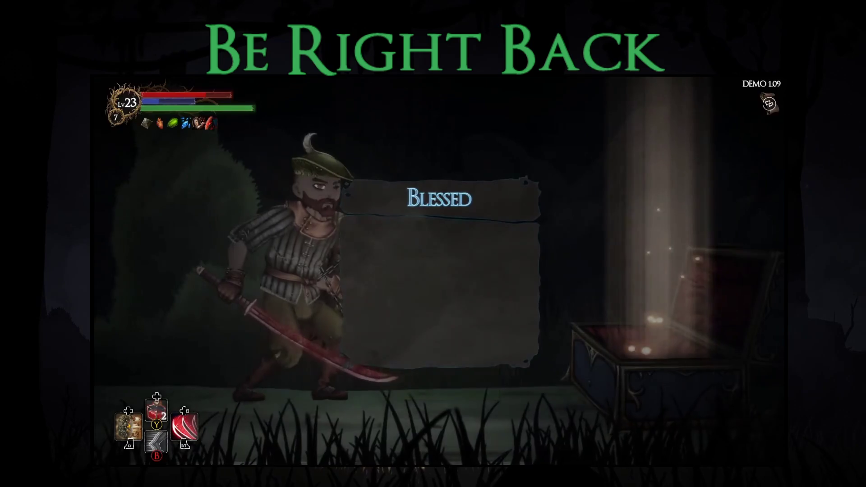
key("Tab")
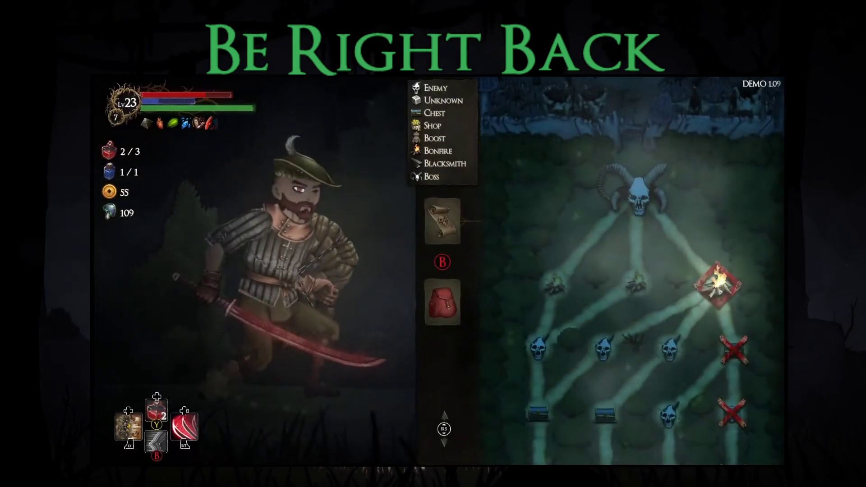
key("Tab")
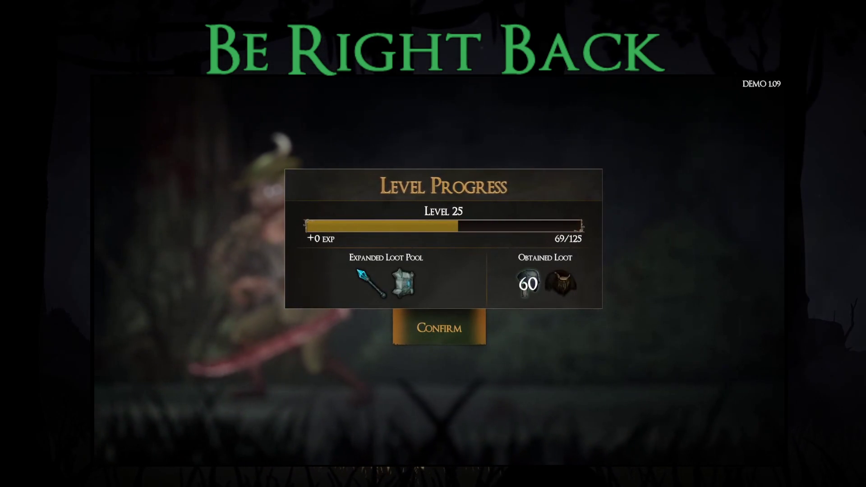
- Dismiss the level summary and buy Increase Perception at the upgrades vendor, reaching 3/5
key("Return")
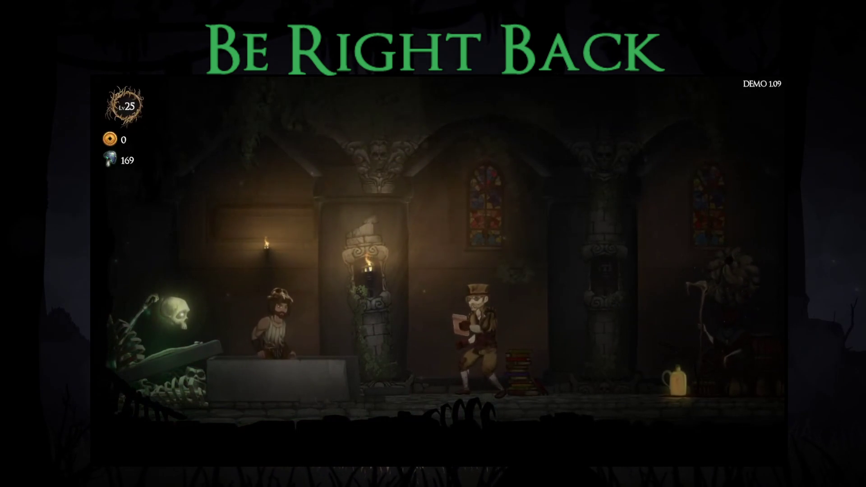
key("Right")
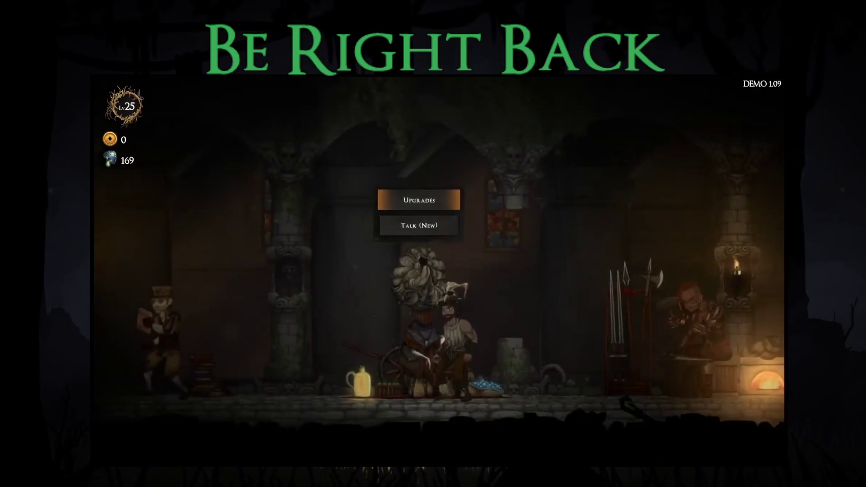
key("Return")
key("Up")
key("Up")
key("Up")
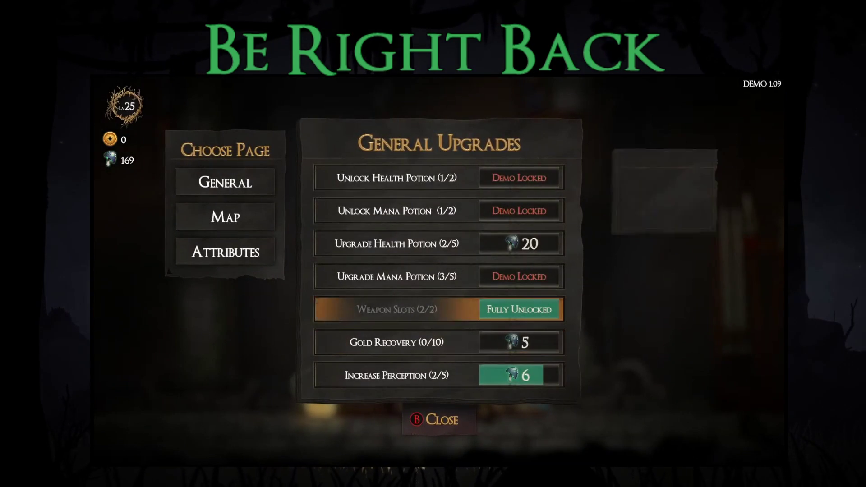
key("Down")
key("Down")
key("Down")
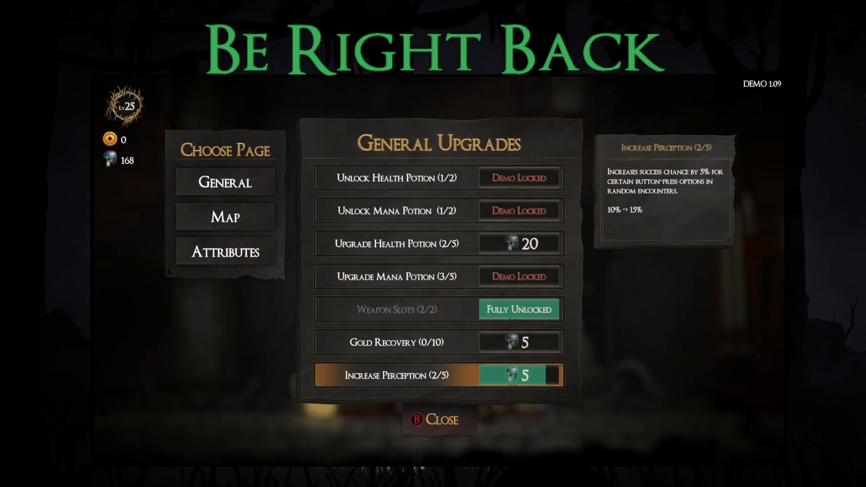
key("Up")
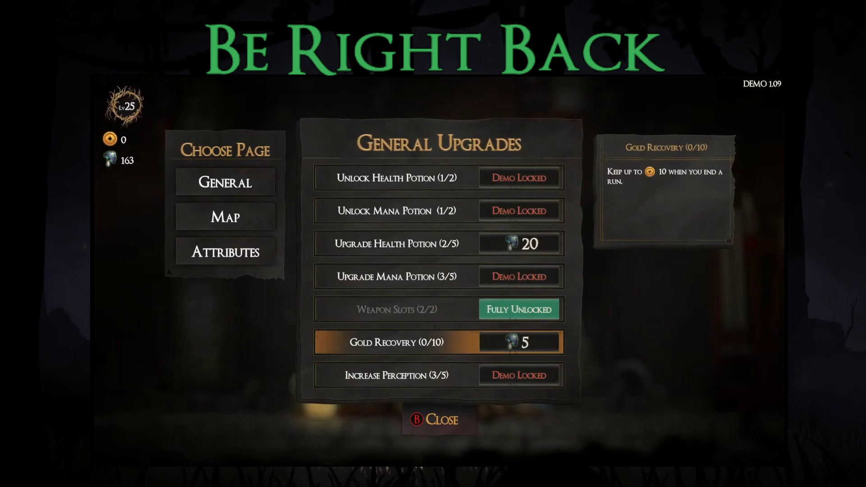
- On the attributes page, raise Strength to 4/10 and Intelligence to 1/10
key("Left")
key("Right")
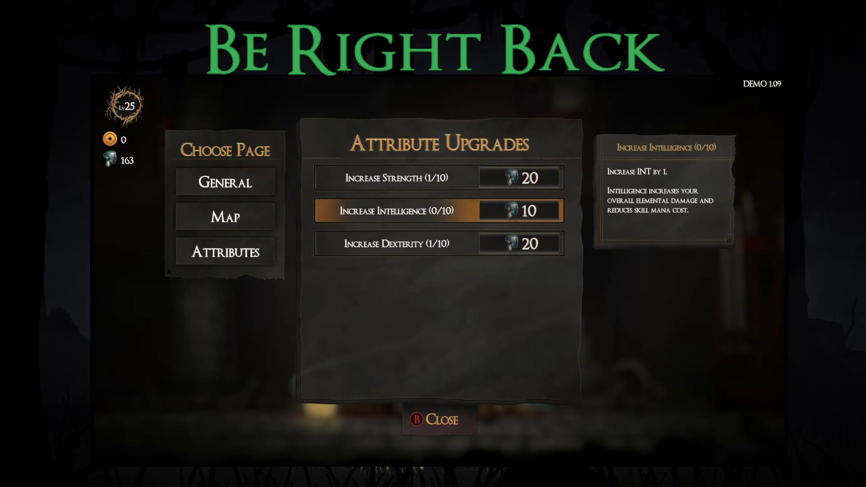
key("Up")
key("Escape")
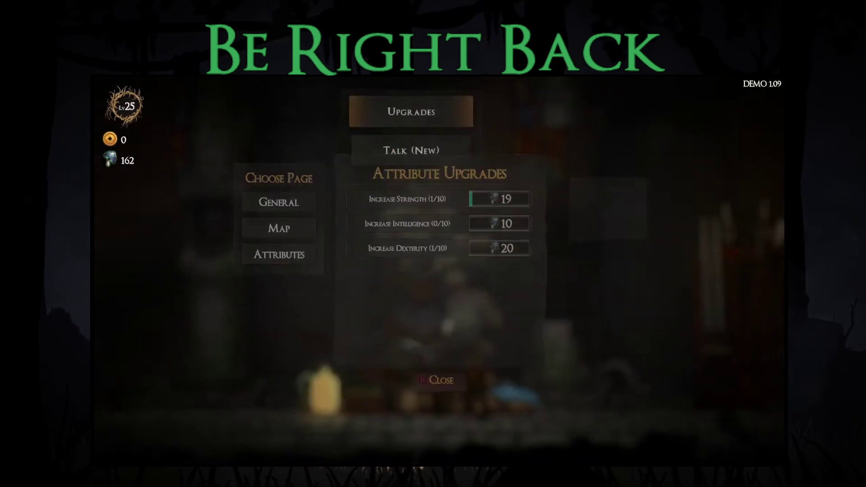
key("Return")
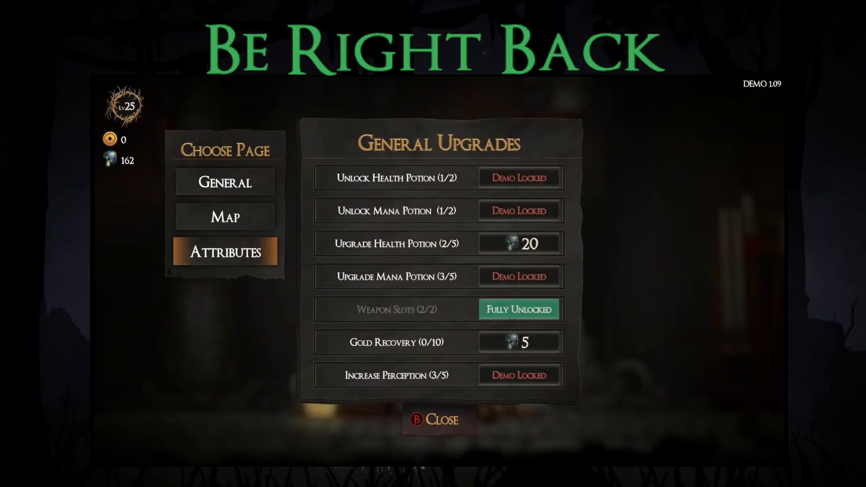
key("Return")
key("Right")
key("Up")
key("Return")
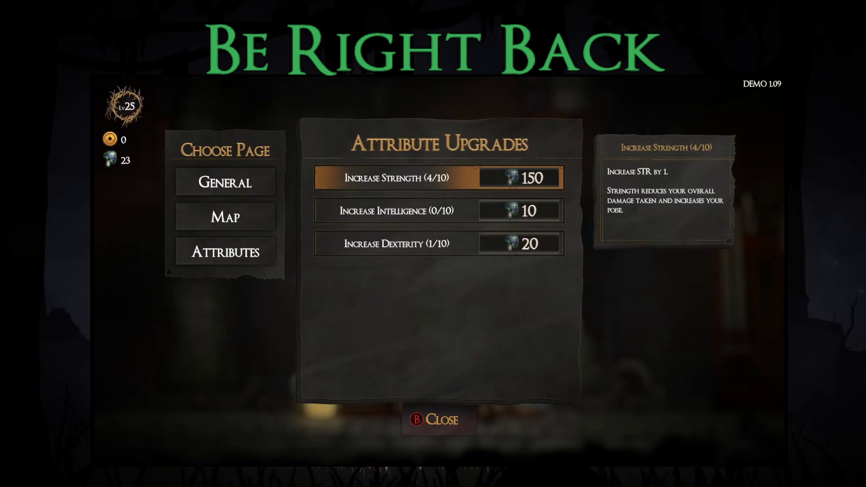
left_click(439, 210)
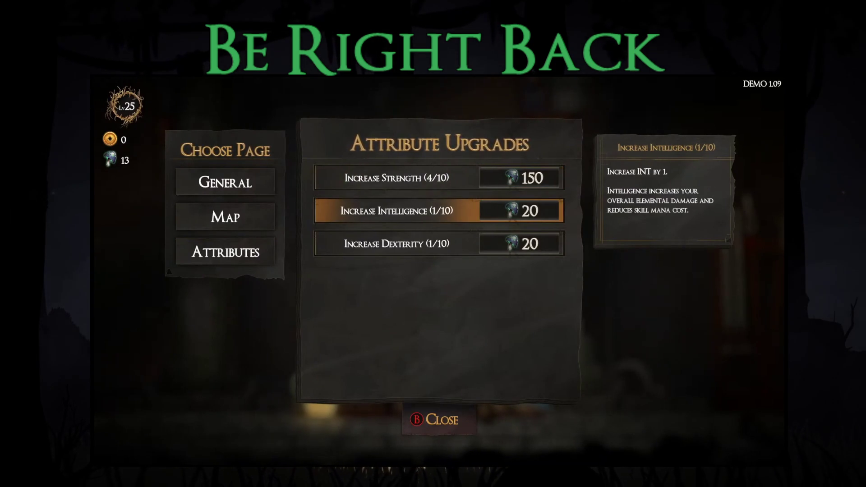
key("Escape")
key("Left")
- Equip the new body item as starting gear at the blacksmith
key("Right")
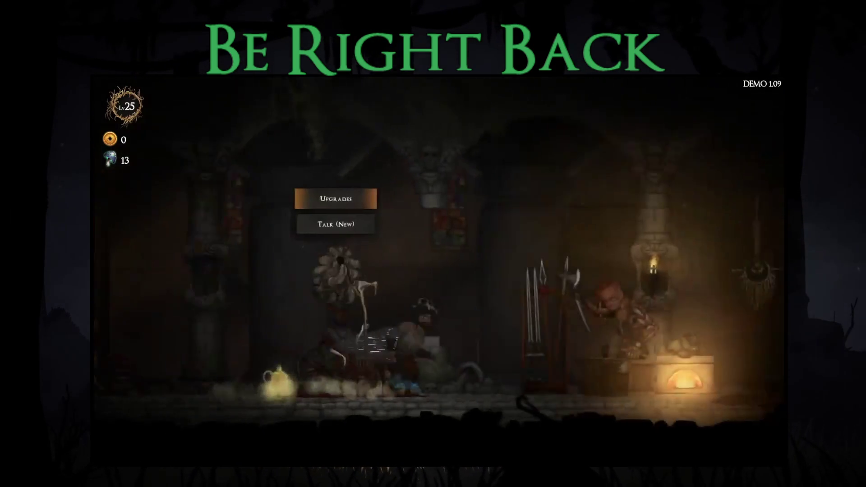
key("Right")
key("Return")
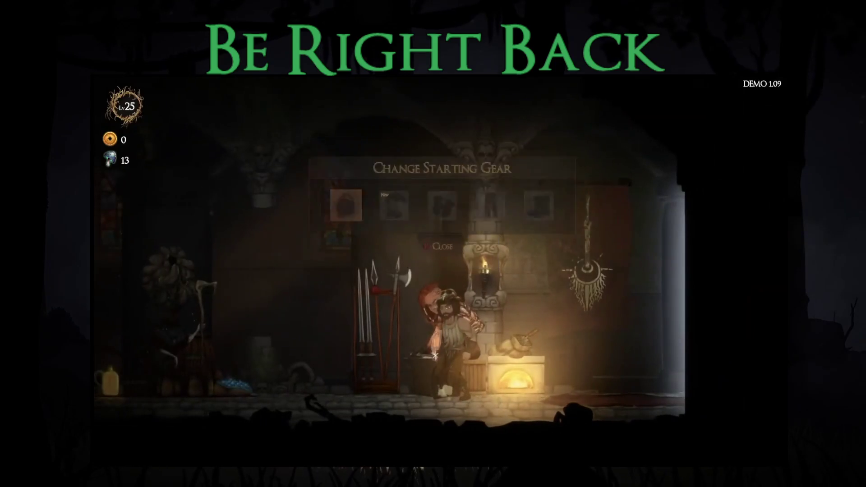
key("Right")
key("Return")
key("Right")
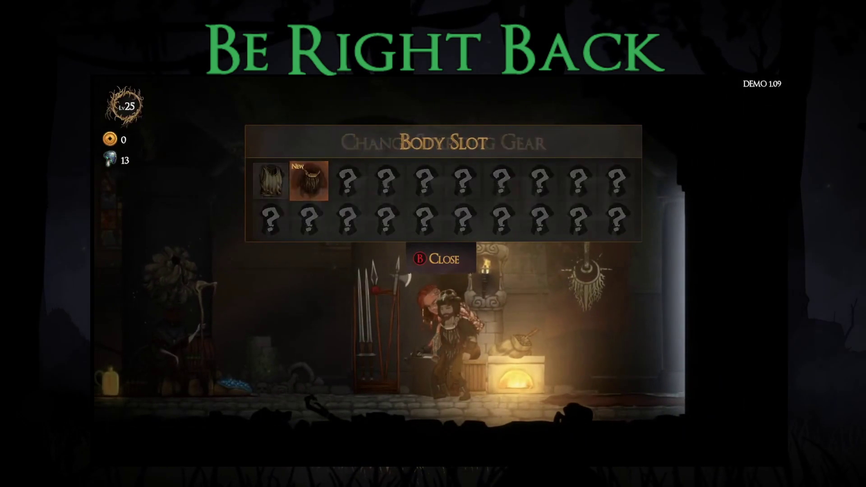
key("Return")
key("Right")
key("Escape")
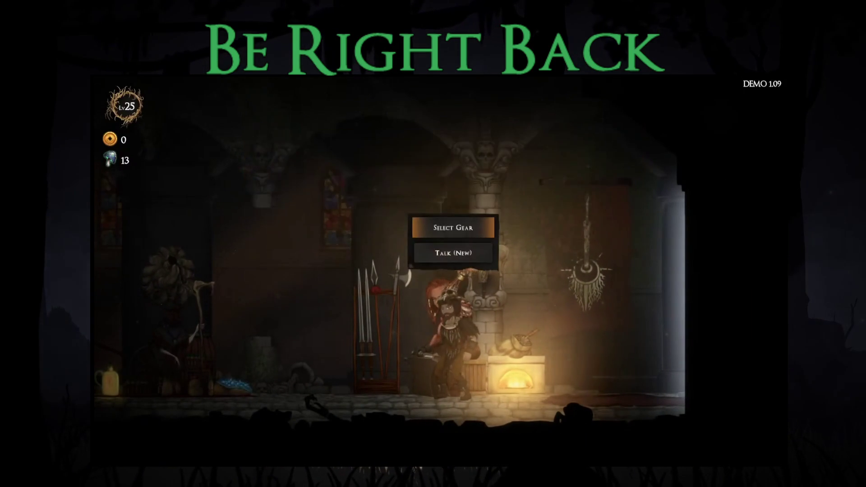
- Choose the Story Mode (Demo) map from the old woman and start it at difficulty 8
key("d")
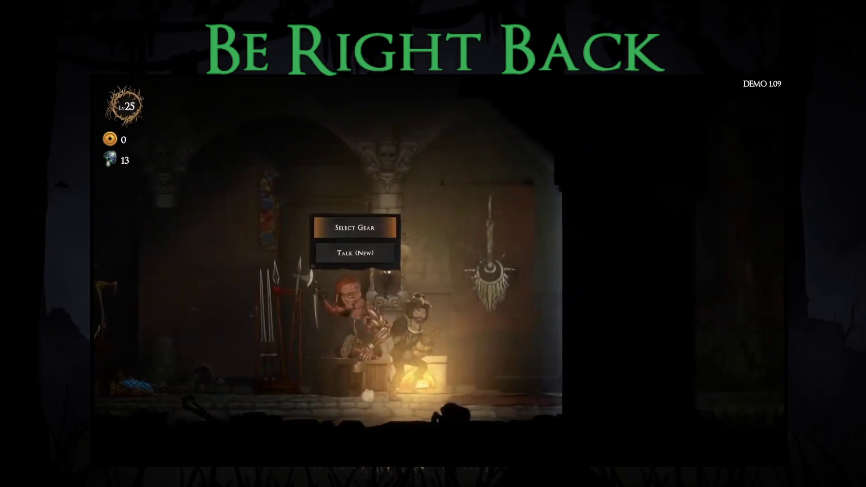
key("e")
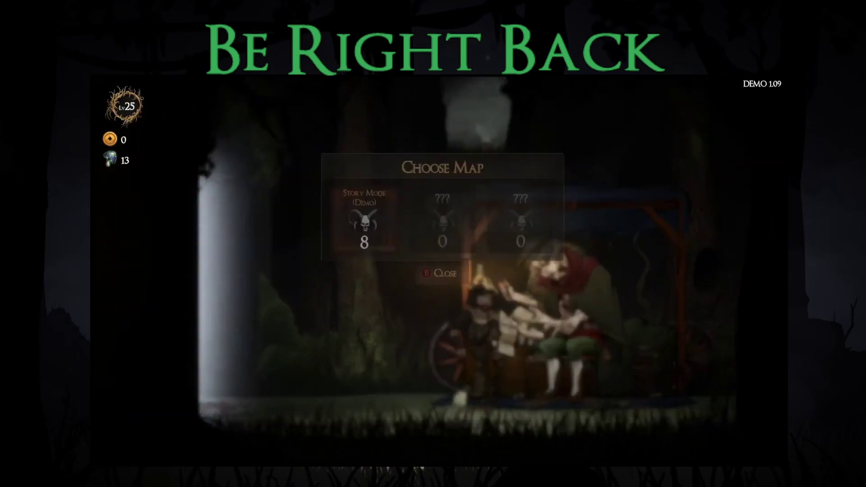
key("Return")
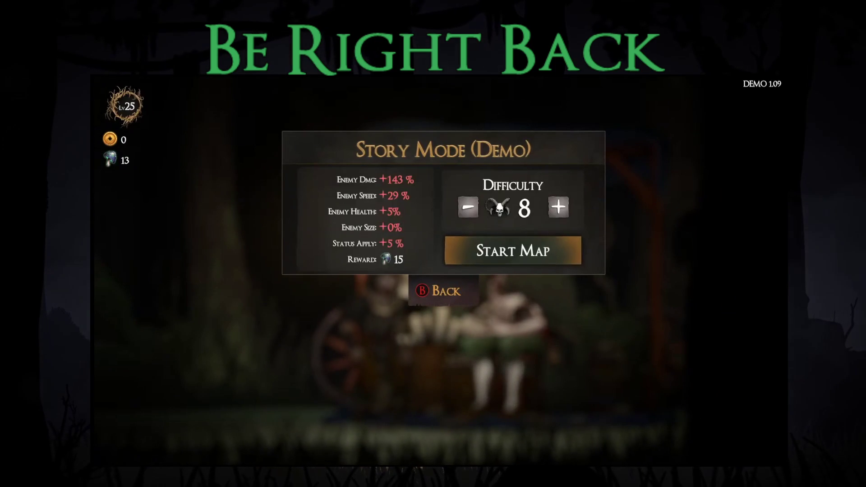
key("Return")
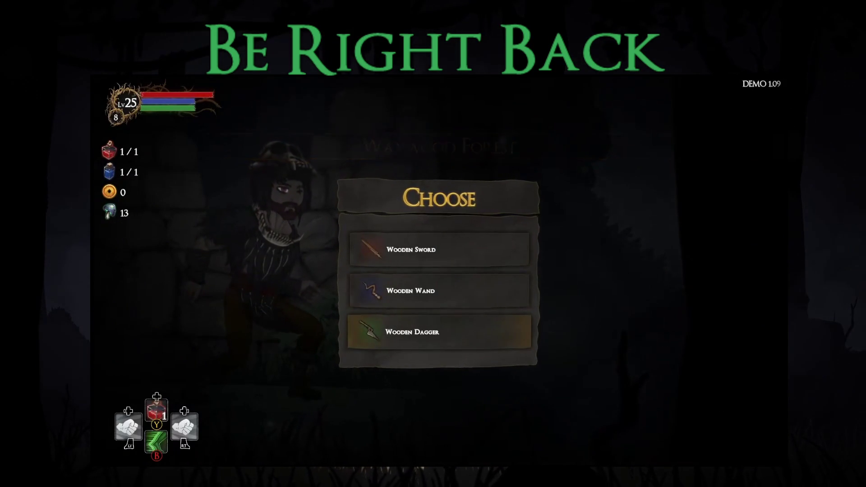
- Take the Wooden Dagger as starting weapon and the Frog Leap blessing
key("Return")
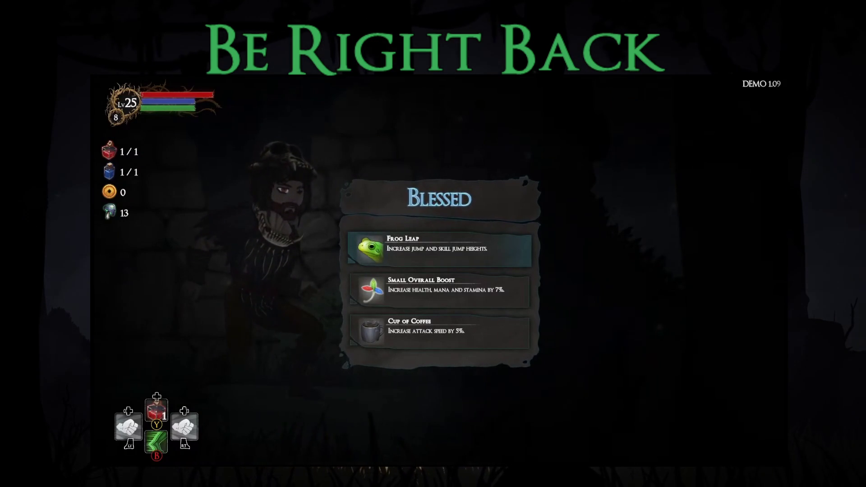
left_click(440, 291)
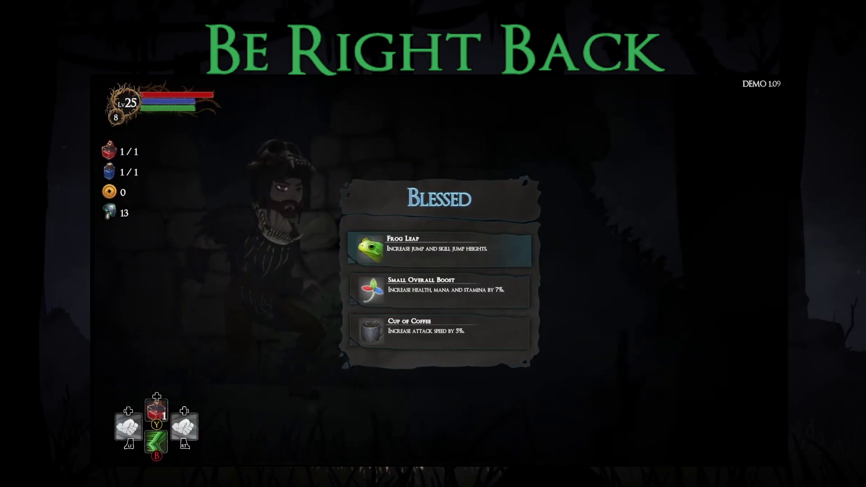
key("Return")
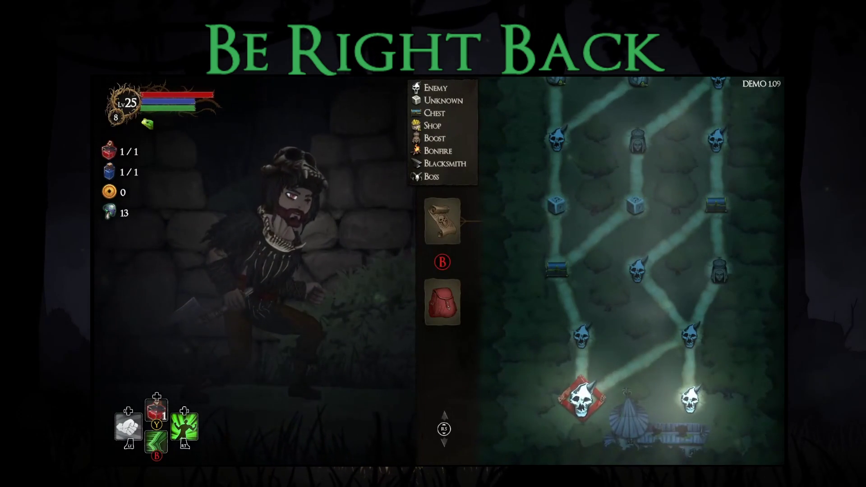
- Enter the right-hand enemy node, attack the torch-bearing goblin, and jump away
key("Right")
key("Return")
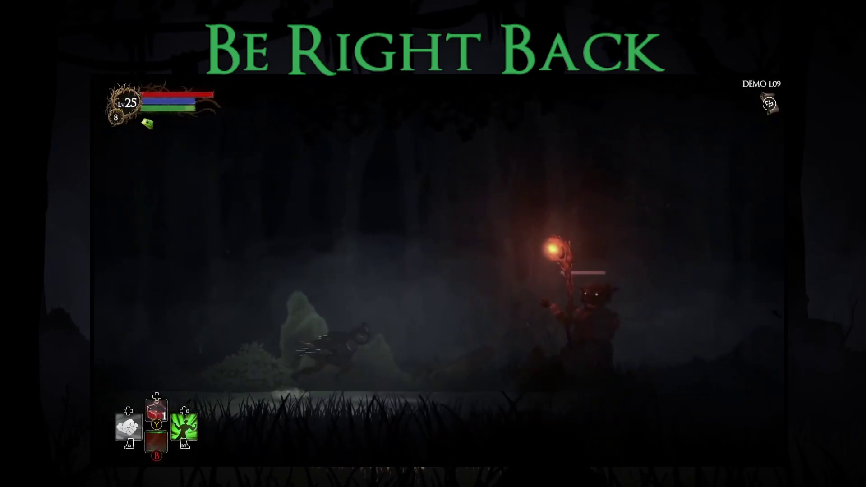
key("shift")
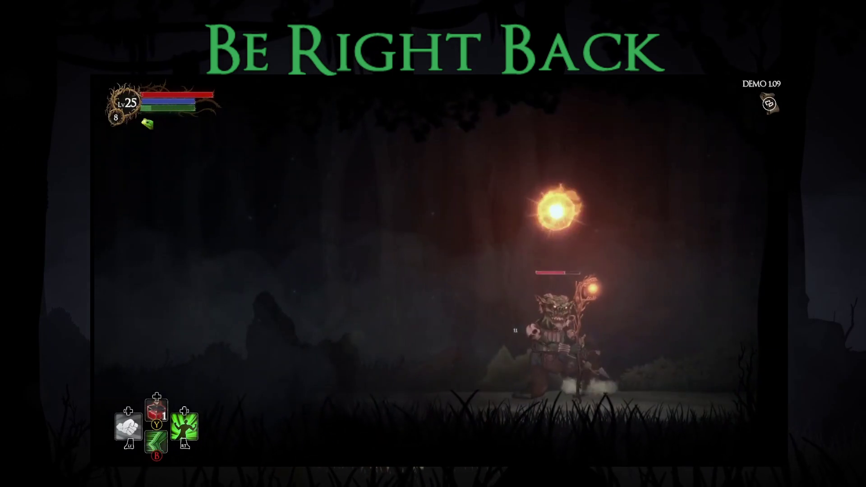
key("space")
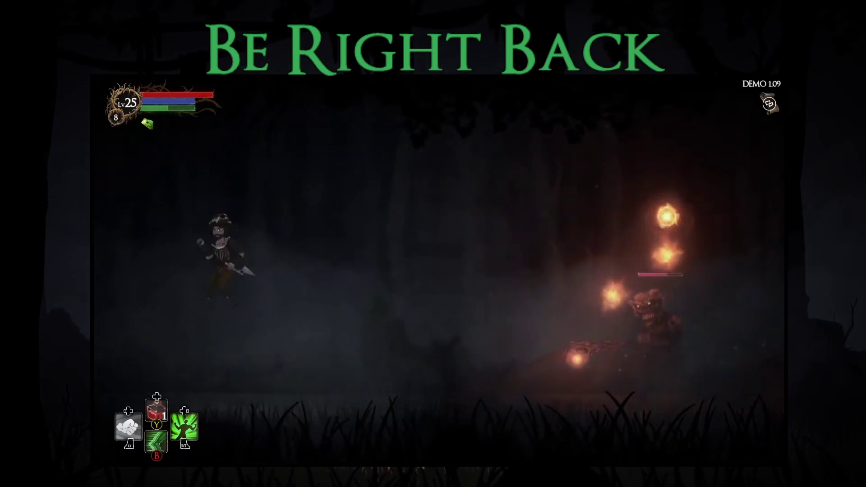